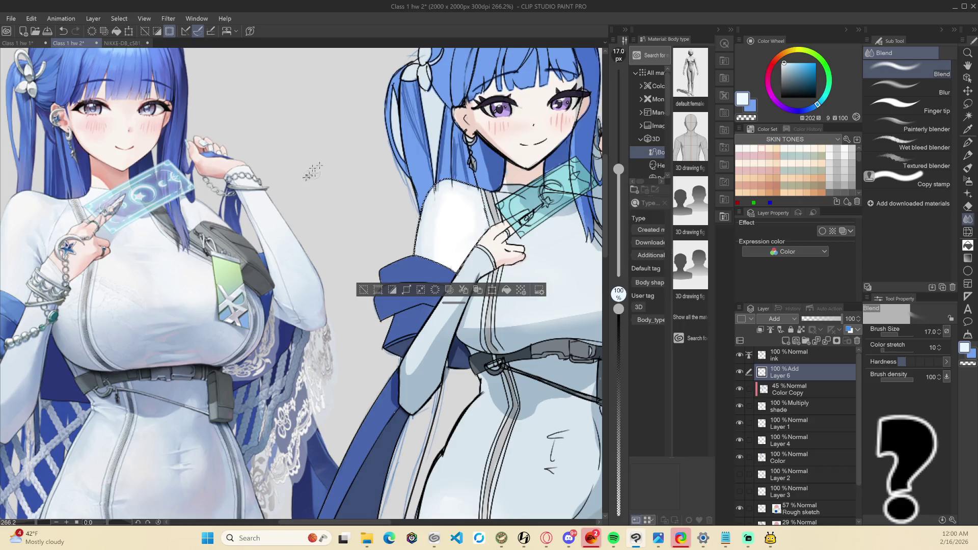
# Paint white G-pen highlights along the edge of the right girl's raised sleeve
pyautogui.scroll(-5, 459, 231)
pyautogui.scroll(-2, 506, 202)
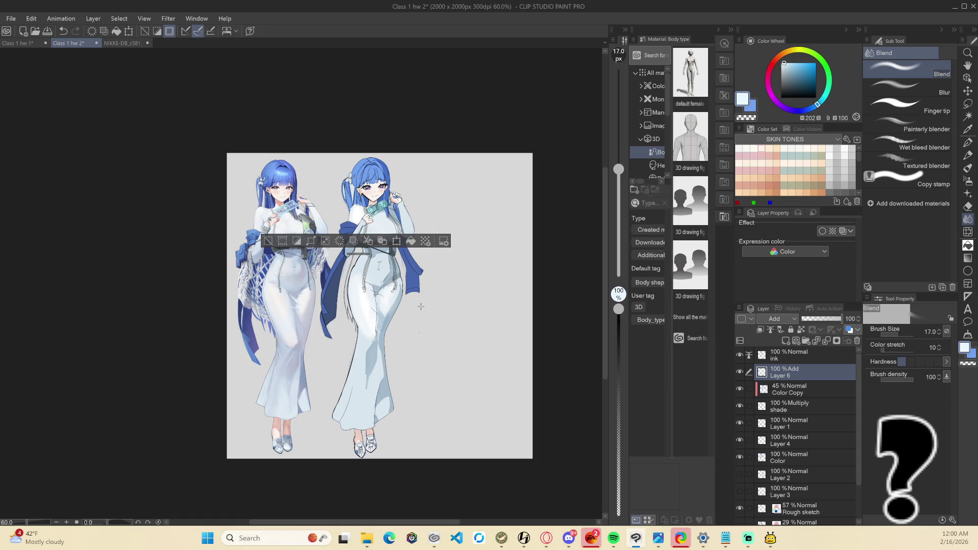
pyautogui.scroll(5, 393, 225)
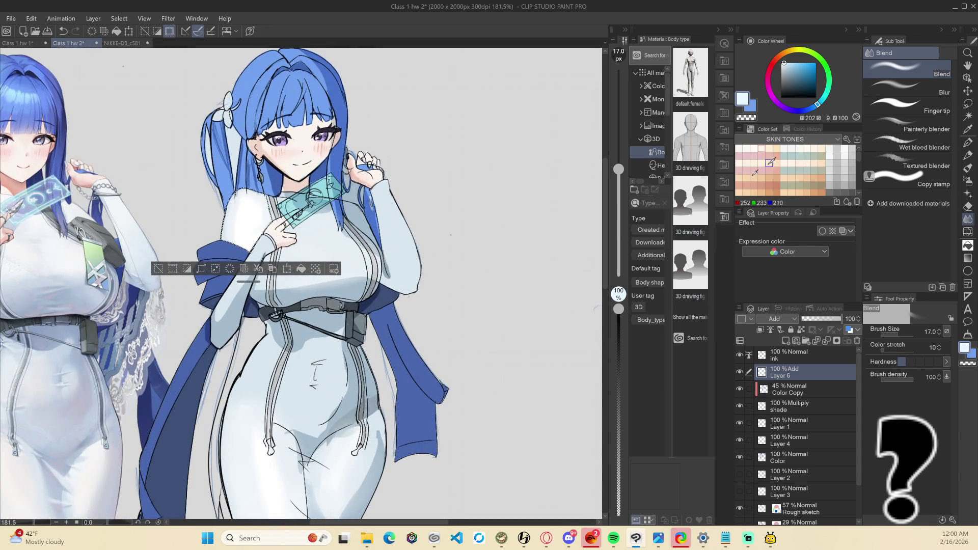
pyautogui.press('^')
pyautogui.click(968, 116)
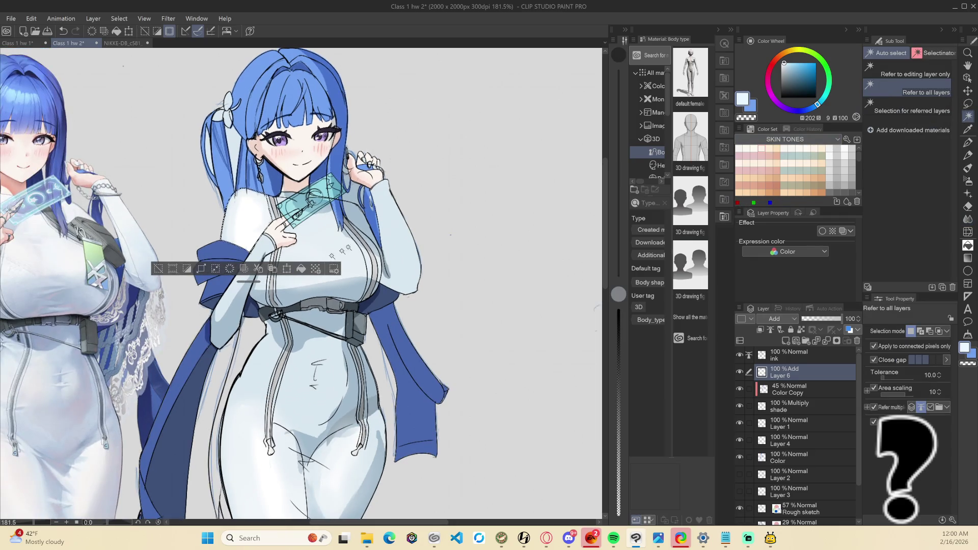
pyautogui.press('p')
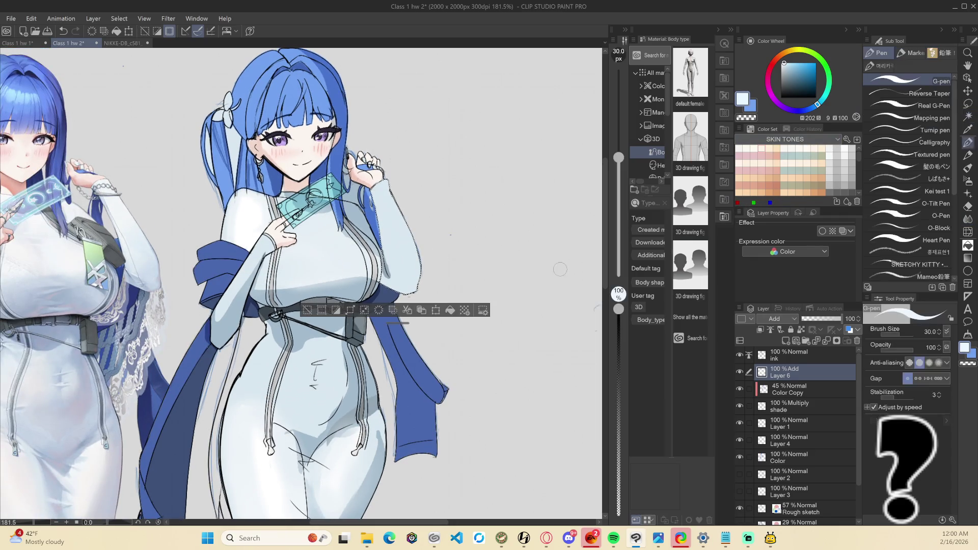
pyautogui.moveTo(397, 273)
pyautogui.mouseDown()
pyautogui.moveTo(385, 220)
pyautogui.moveTo(387, 241)
pyautogui.mouseUp()
pyautogui.moveTo(388, 203)
pyautogui.mouseDown()
pyautogui.moveTo(390, 252)
pyautogui.moveTo(385, 202)
pyautogui.moveTo(389, 234)
pyautogui.moveTo(394, 226)
pyautogui.mouseUp()
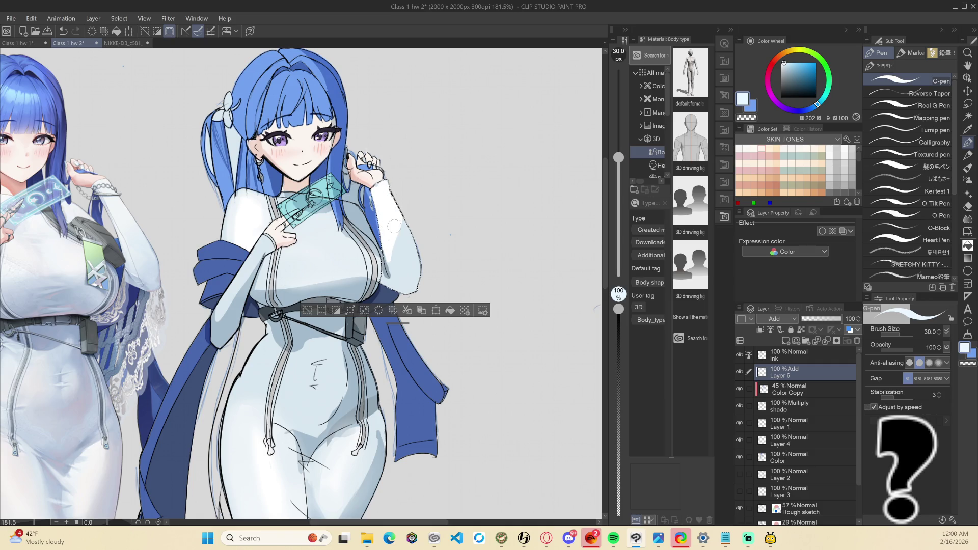
# Blend the sleeve highlights softly with the Blend tool and clear the selection
pyautogui.press('j')
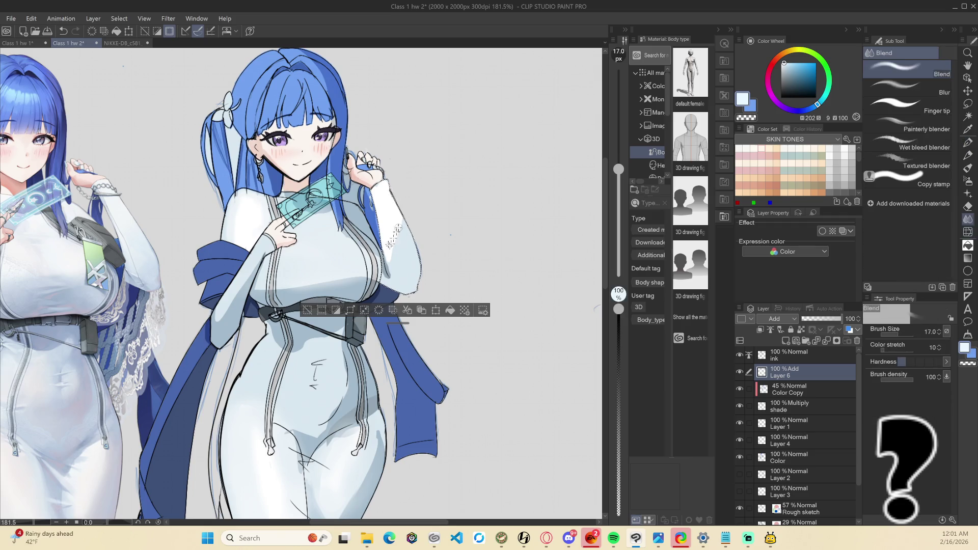
pyautogui.moveTo(398, 230)
pyautogui.mouseDown()
pyautogui.moveTo(390, 252)
pyautogui.moveTo(399, 198)
pyautogui.moveTo(386, 244)
pyautogui.moveTo(395, 193)
pyautogui.moveTo(382, 219)
pyautogui.moveTo(380, 187)
pyautogui.moveTo(395, 262)
pyautogui.moveTo(399, 234)
pyautogui.mouseUp()
pyautogui.scroll(-6, 428, 296)
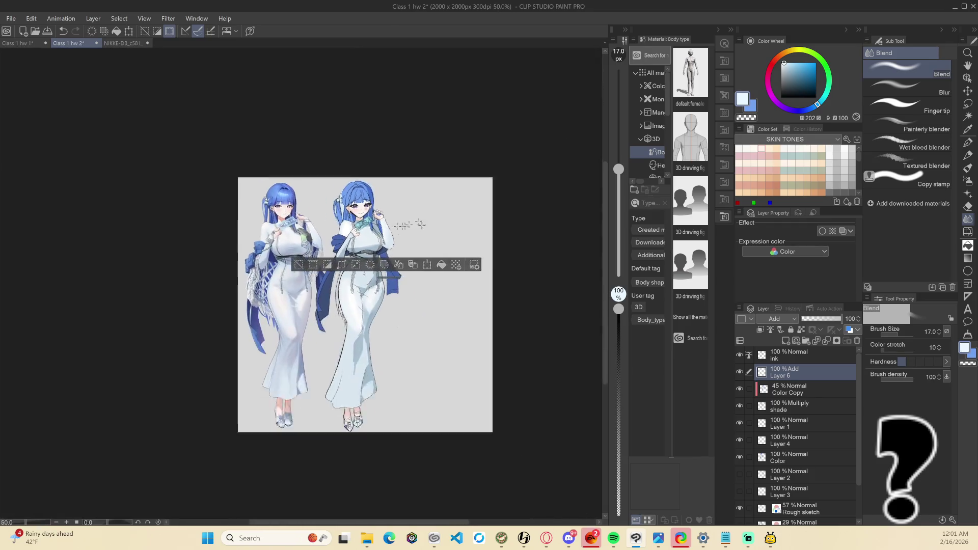
pyautogui.hotkey('ctrl', 'd')
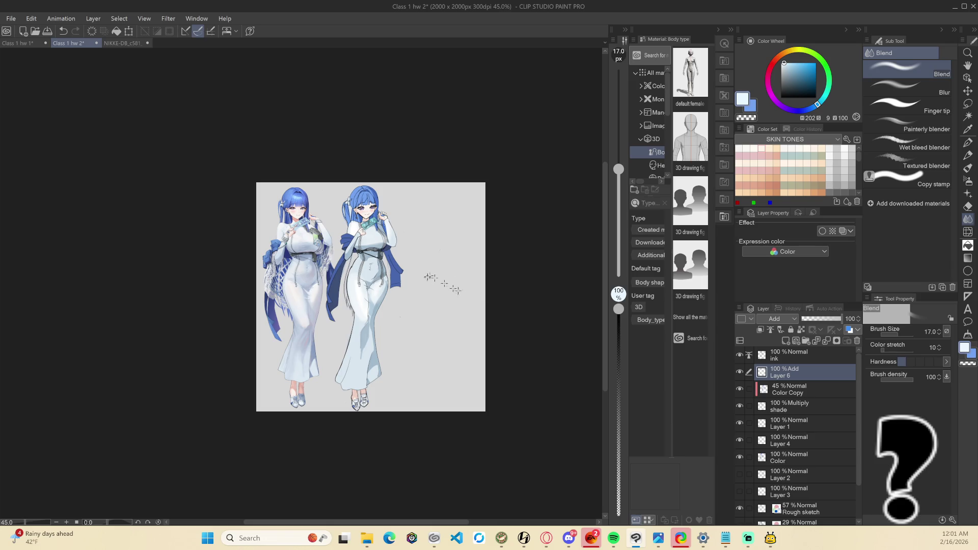
pyautogui.scroll(-1, 435, 314)
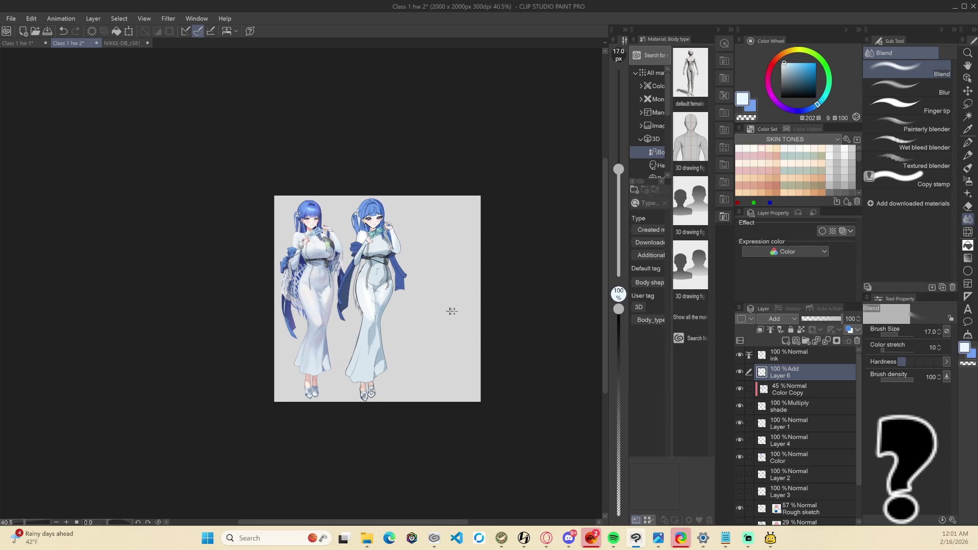
pyautogui.scroll(4, 435, 311)
pyautogui.scroll(4, 356, 270)
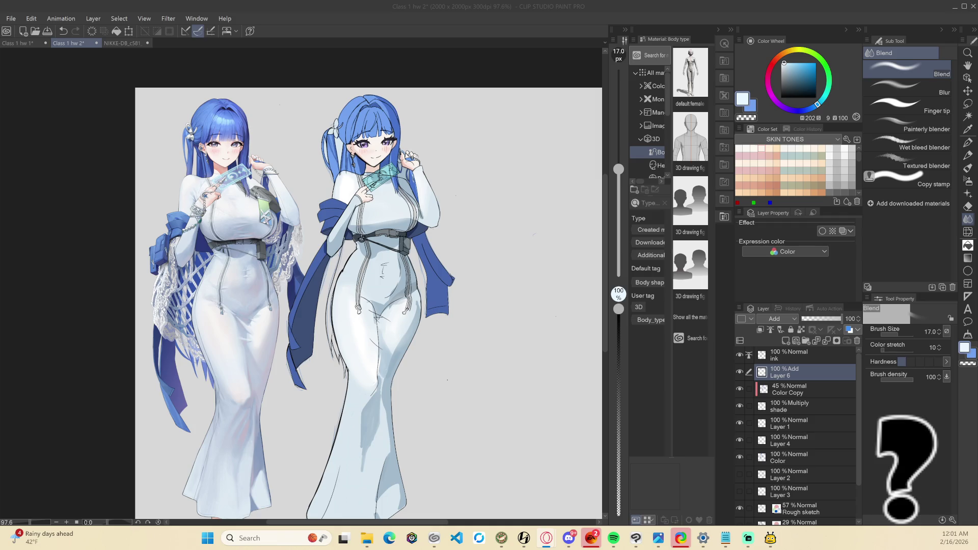
pyautogui.click(528, 302)
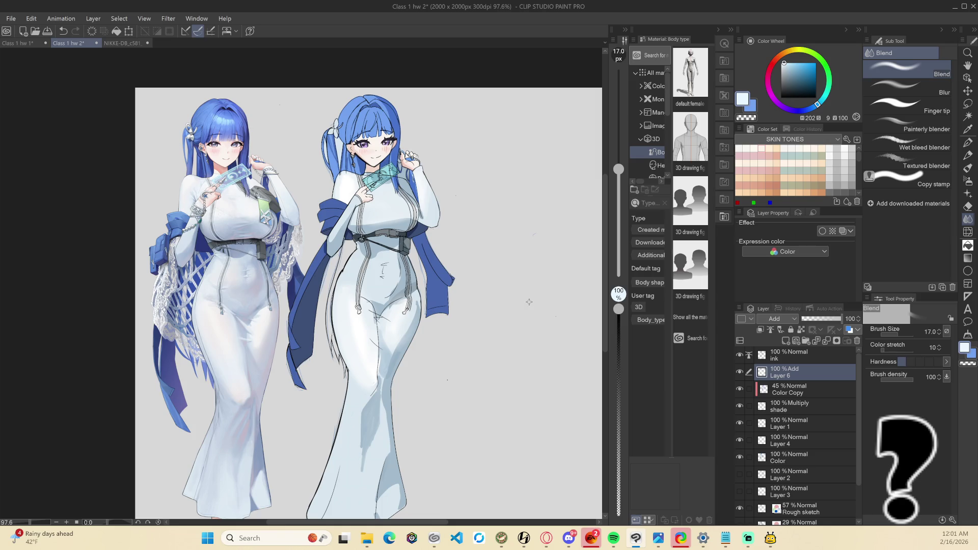
pyautogui.keyDown('alt'); pyautogui.click(396, 125); pyautogui.keyUp('alt')
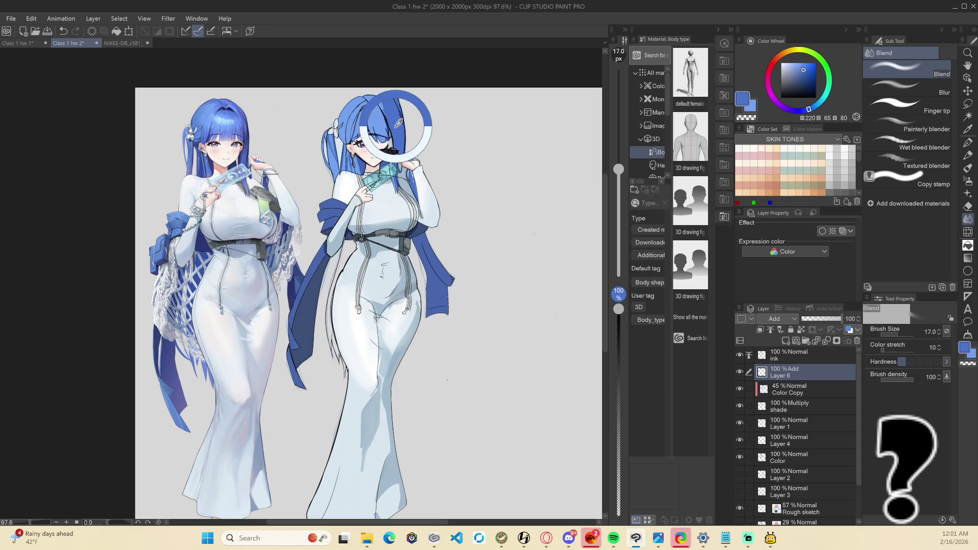
# On the shade layer, draw dark 12 px G-pen lines along the hair edge and cheek strand
pyautogui.click(791, 408)
pyautogui.press('b')
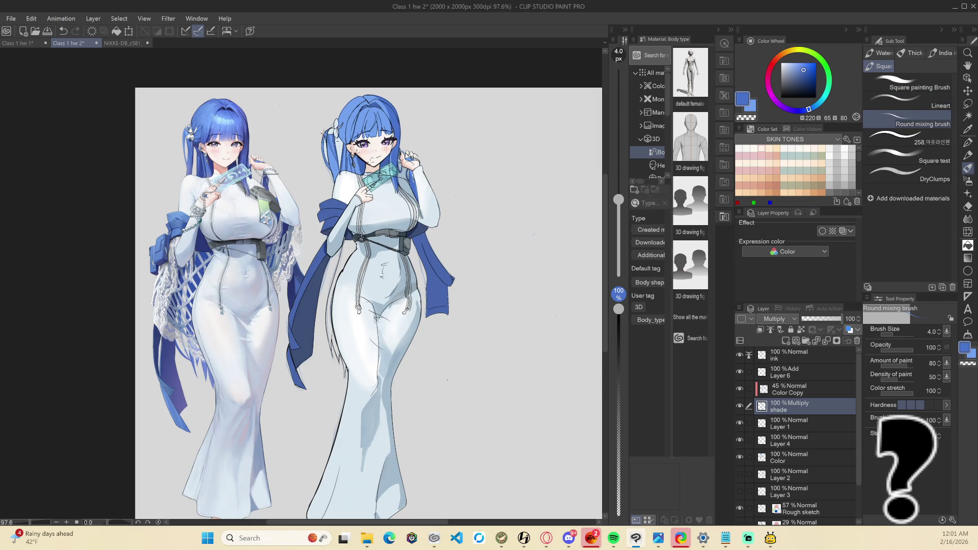
pyautogui.press('p')
pyautogui.scroll(3, 357, 127)
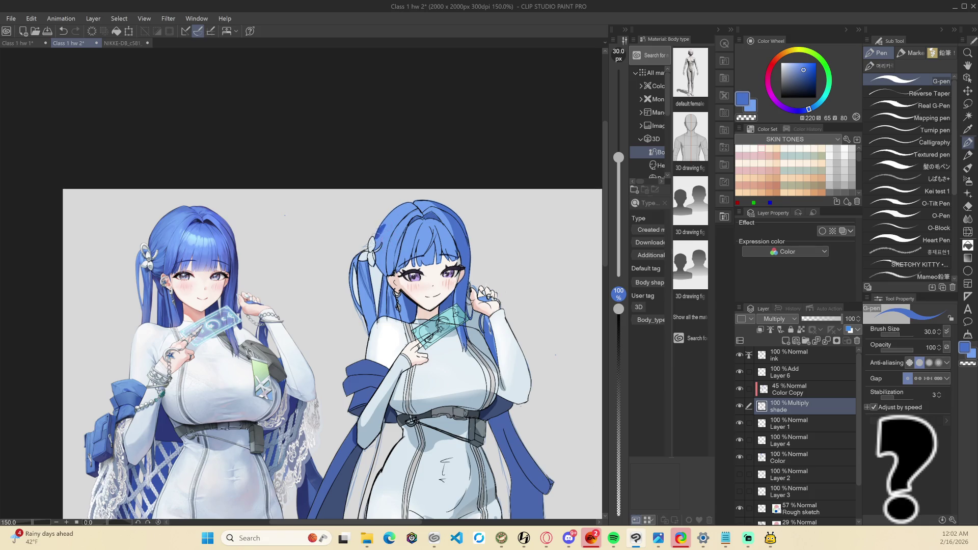
pyautogui.press('[')
pyautogui.press('[')
pyautogui.press('[')
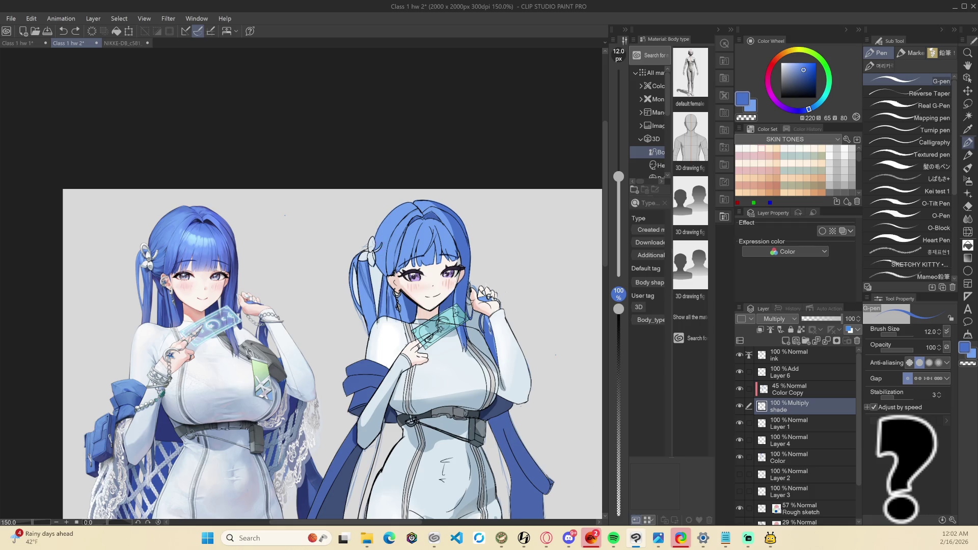
pyautogui.moveTo(374, 243); pyautogui.dragTo(378, 225)
pyautogui.hotkey('ctrl', 'z')
pyautogui.moveTo(388, 263); pyautogui.dragTo(381, 278)
pyautogui.moveTo(408, 202)
pyautogui.mouseDown()
pyautogui.moveTo(391, 212)
pyautogui.moveTo(407, 202)
pyautogui.mouseUp()
pyautogui.hotkey('ctrl', 'z')
pyautogui.hotkey('ctrl', 'y')
pyautogui.press('^')
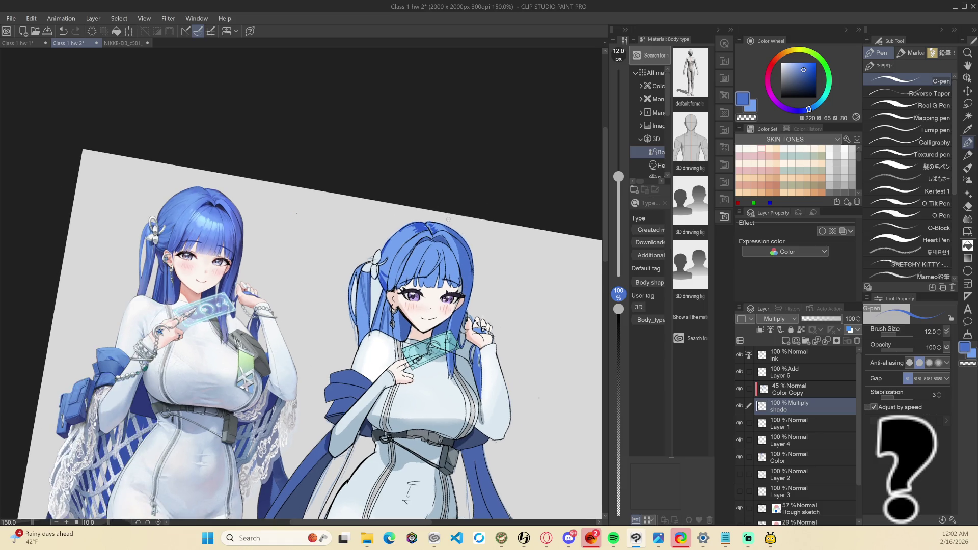
pyautogui.press('-')
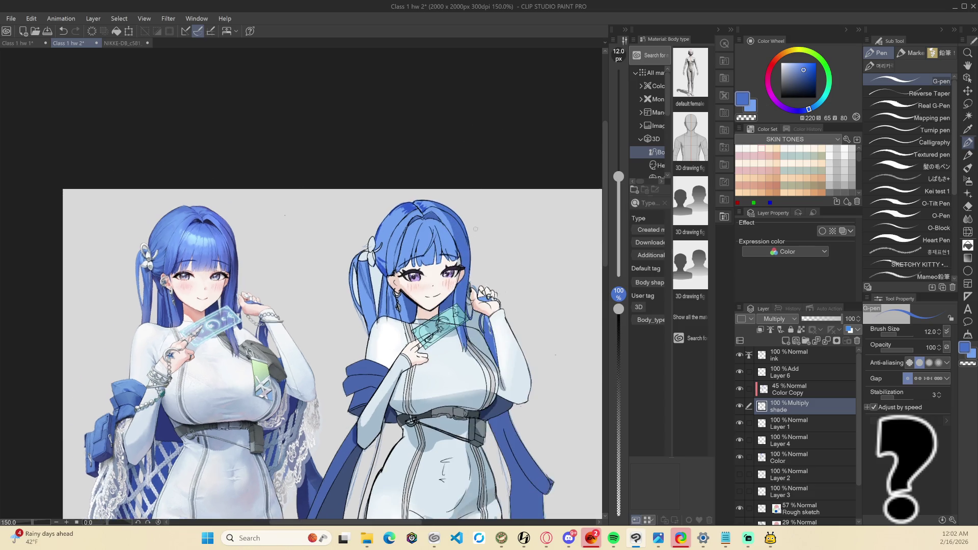
pyautogui.hotkey('ctrl', 'z')
# Cover the small swirl mark in the hair with pale blue
pyautogui.moveTo(796, 72); pyautogui.dragTo(792, 67)
pyautogui.click(406, 209)
pyautogui.moveTo(405, 210); pyautogui.dragTo(401, 204)
pyautogui.hotkey('ctrl', 'z')
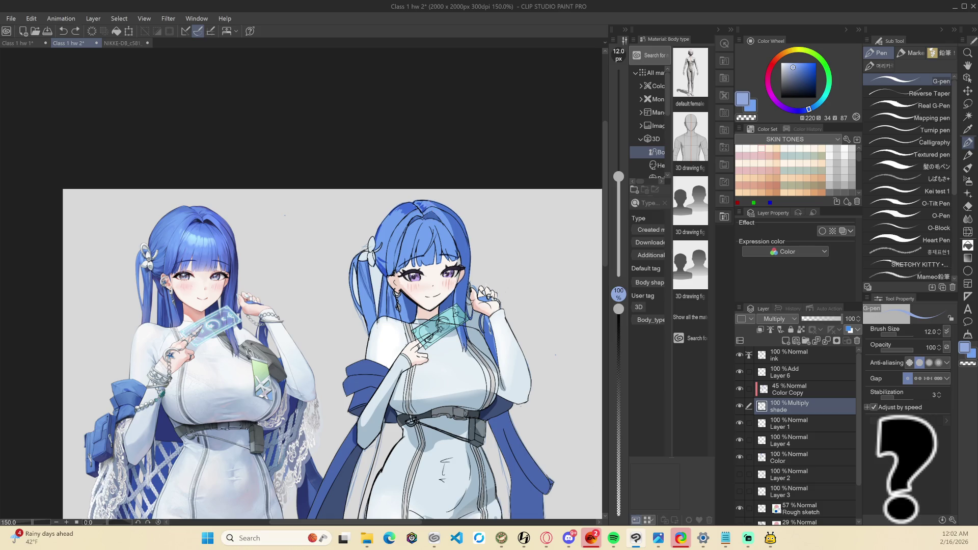
pyautogui.hotkey('ctrl', 'y')
# Dot dark greyish blue onto the hair ornament and save the file
pyautogui.click(788, 81)
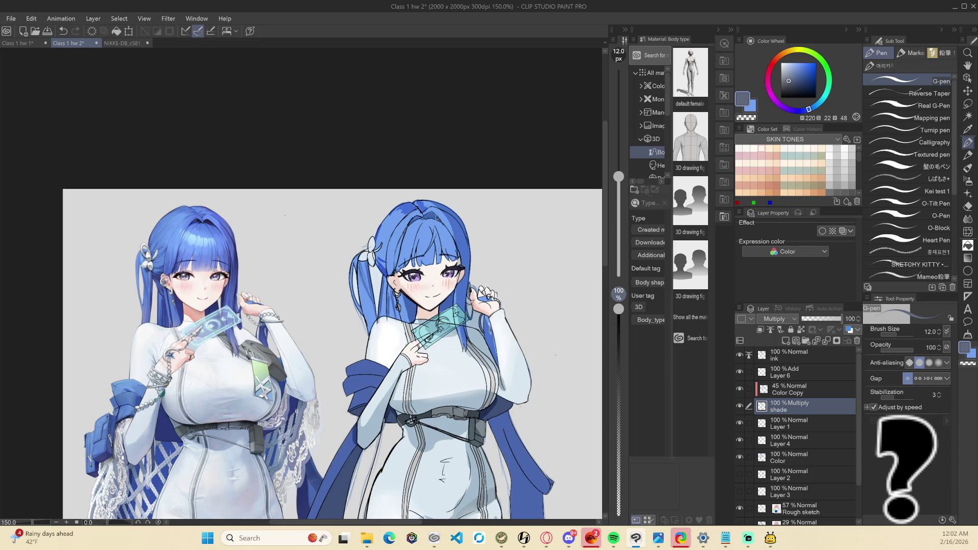
pyautogui.click(791, 87)
pyautogui.moveTo(430, 215); pyautogui.dragTo(409, 224)
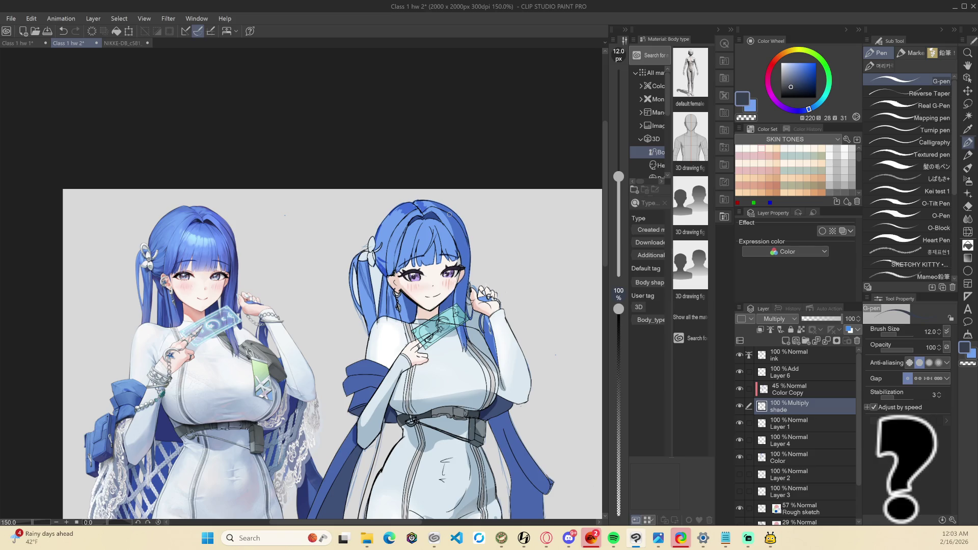
pyautogui.hotkey('ctrl', 's')
# Make the Color layer active, frame both girls' faces, and select the 4 px Round mixing brush
pyautogui.scroll(-4, 450, 214)
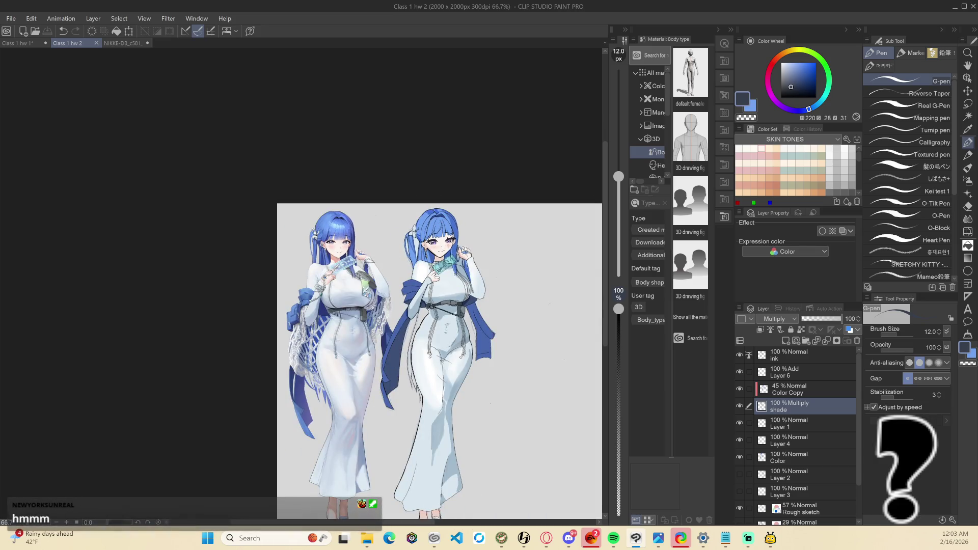
pyautogui.scroll(4, 404, 242)
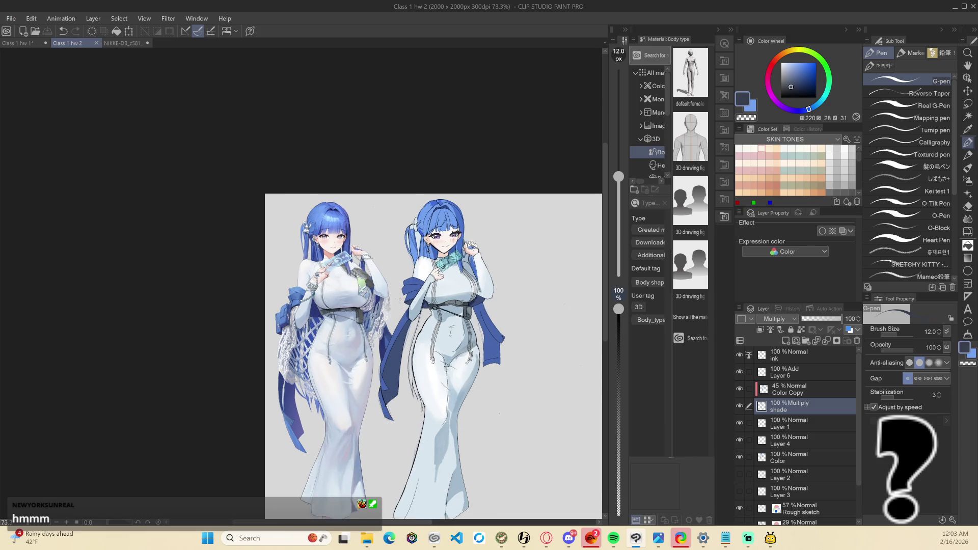
pyautogui.scroll(1, 404, 243)
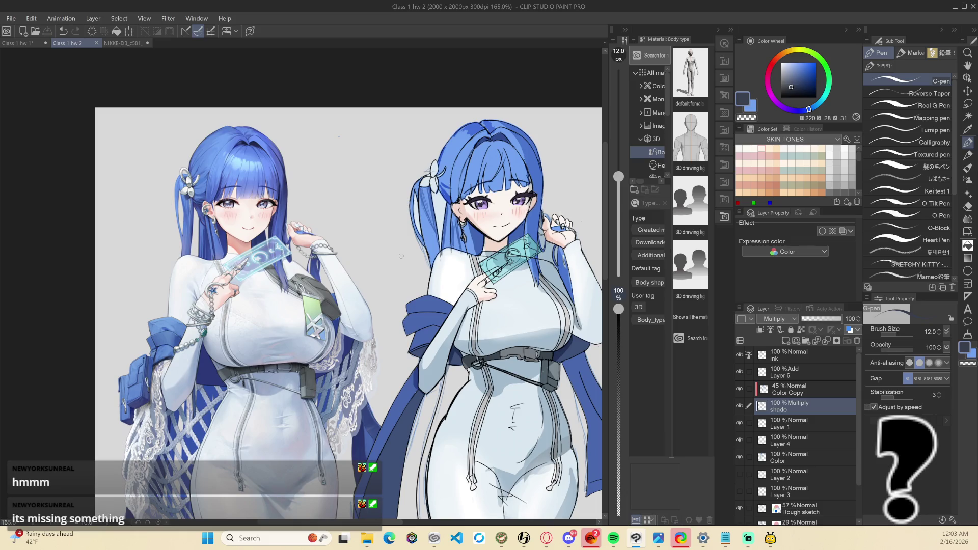
pyautogui.scroll(-4, 509, 268)
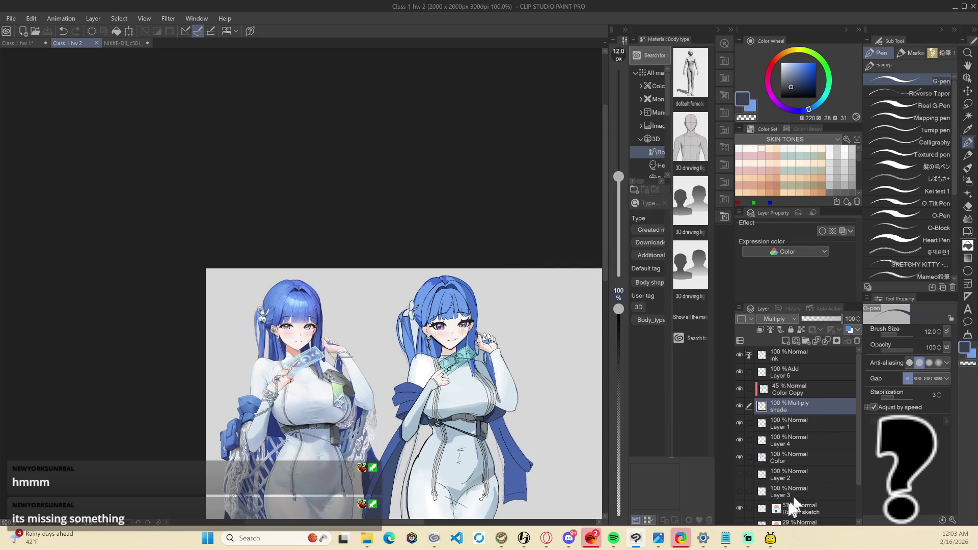
pyautogui.click(787, 455)
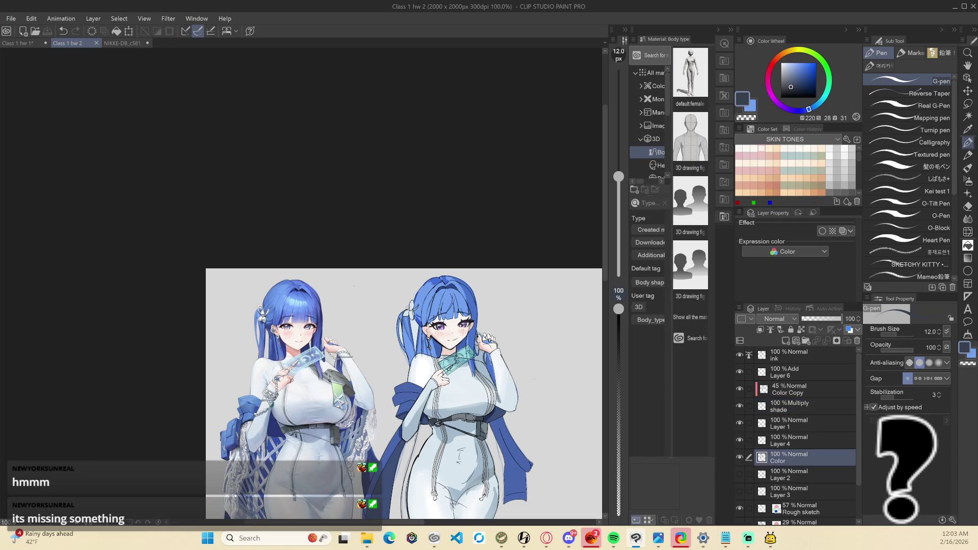
pyautogui.scroll(5, 384, 362)
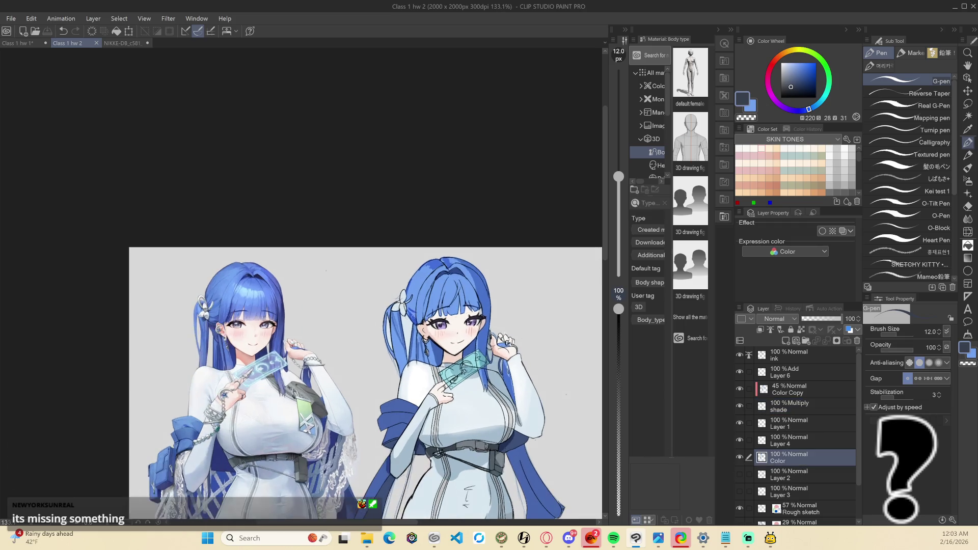
pyautogui.scroll(2, 374, 321)
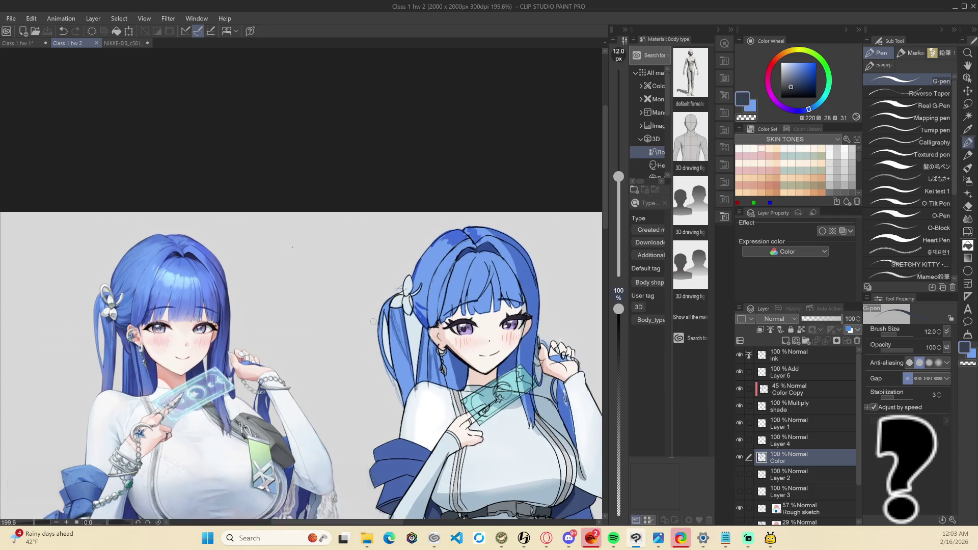
pyautogui.moveTo(354, 310); pyautogui.dragTo(330, 301)
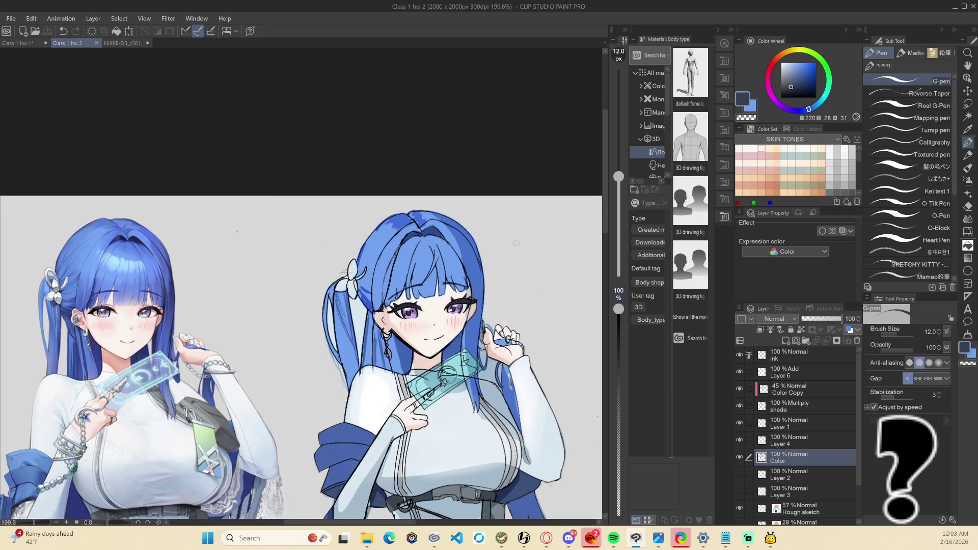
pyautogui.press('b')
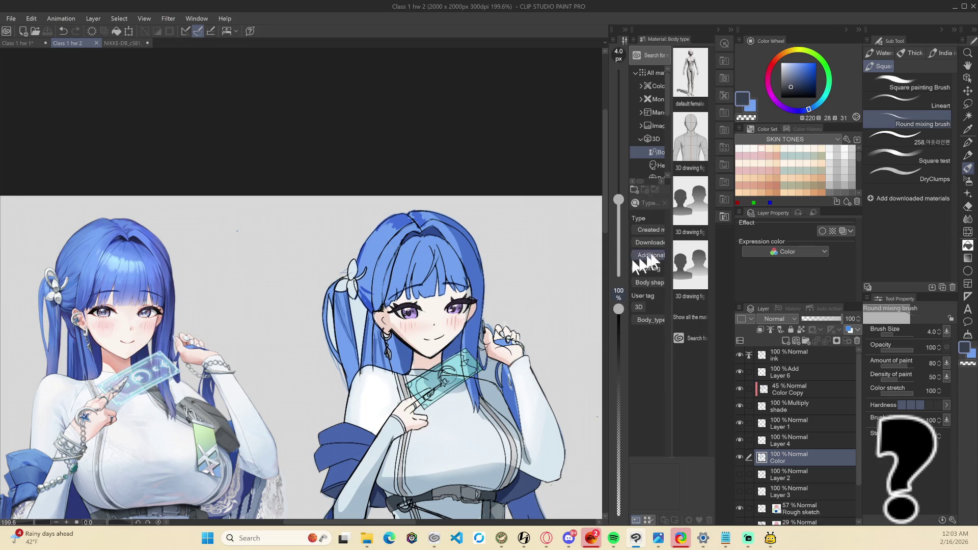
# Erase the handwritten marks on the teal banknote with a transparent soft airbrush
pyautogui.press('b')
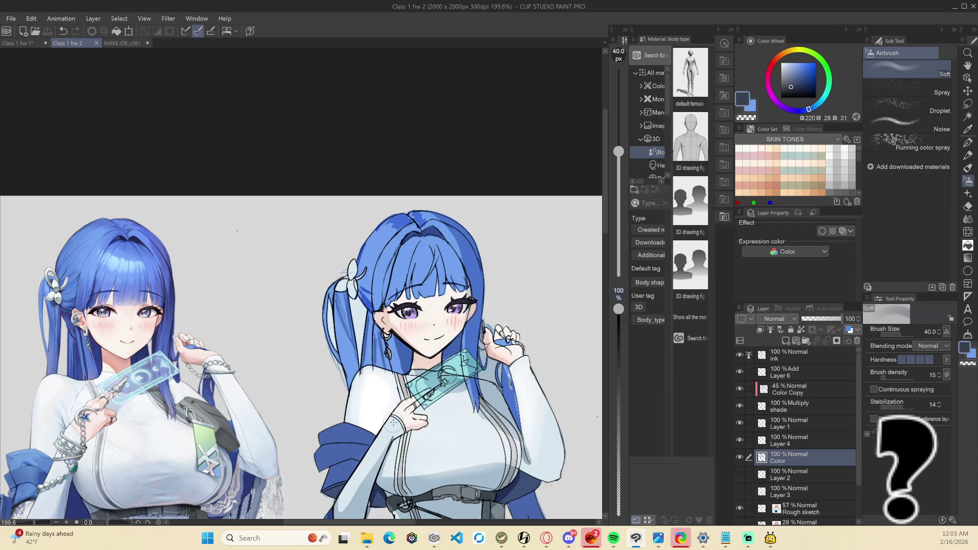
pyautogui.scroll(-5, 356, 382)
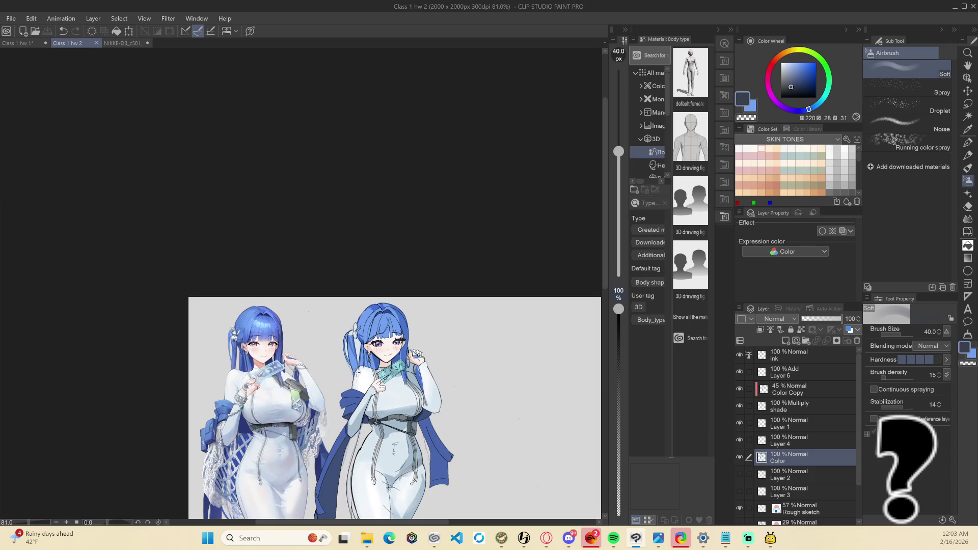
pyautogui.scroll(5, 398, 381)
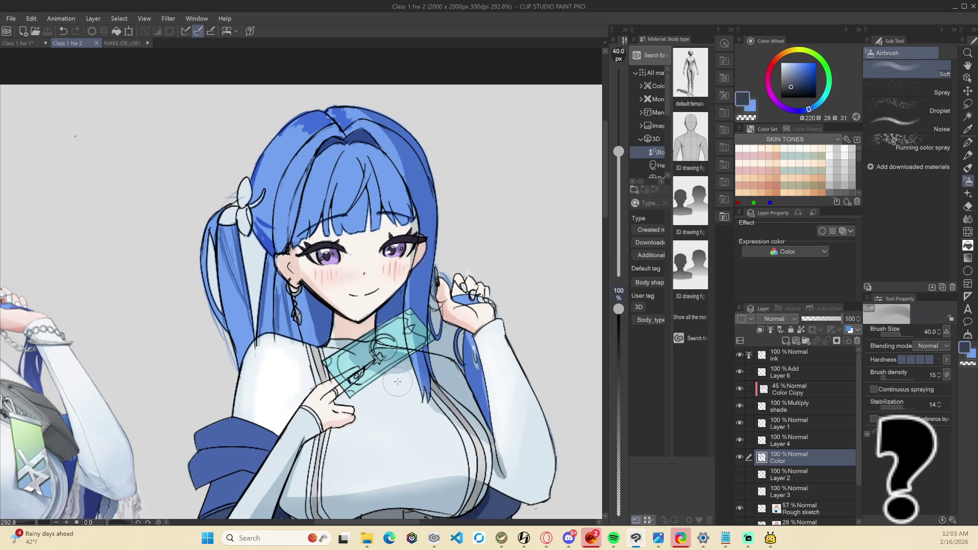
pyautogui.press('c')
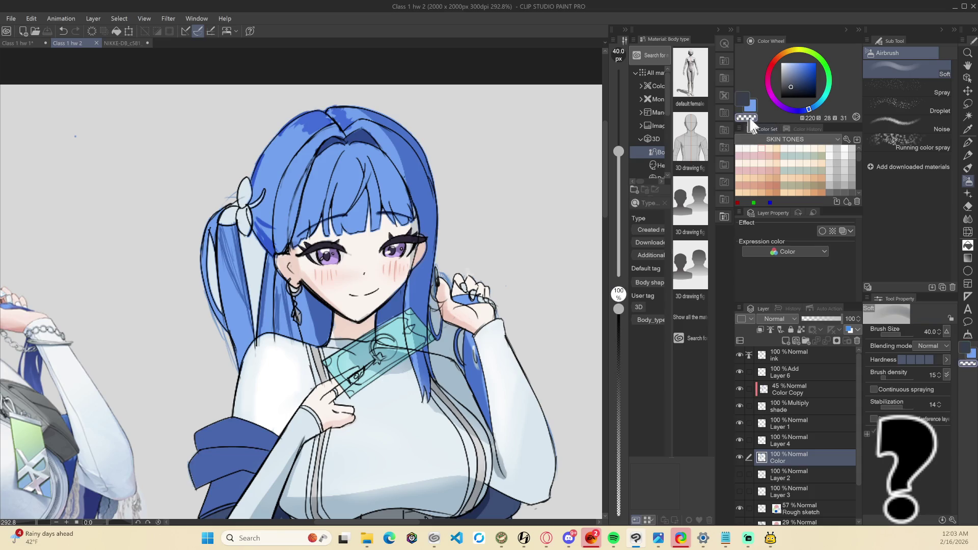
pyautogui.moveTo(389, 346); pyautogui.dragTo(405, 334)
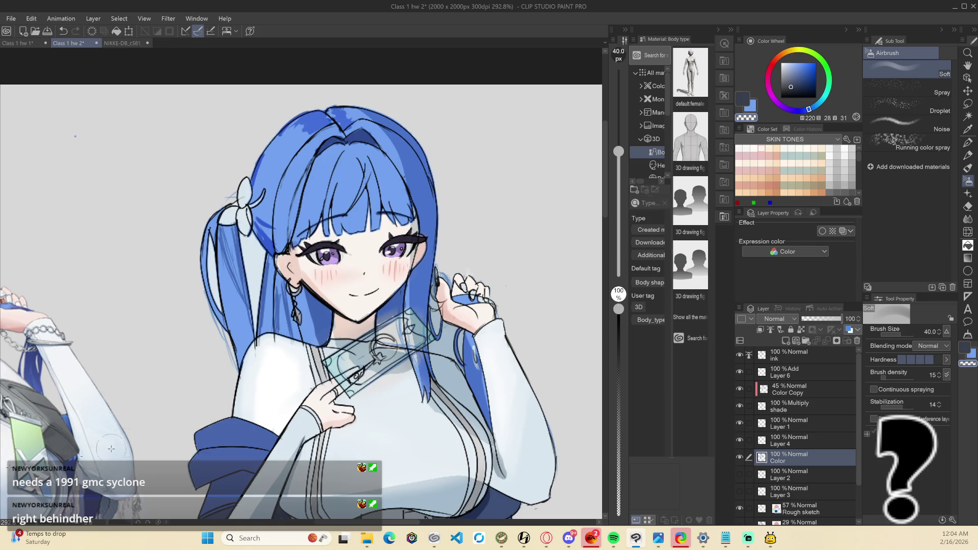
# Save the file and bring both figures back into view
pyautogui.hotkey('ctrl', 's')
pyautogui.scroll(-6, 568, 221)
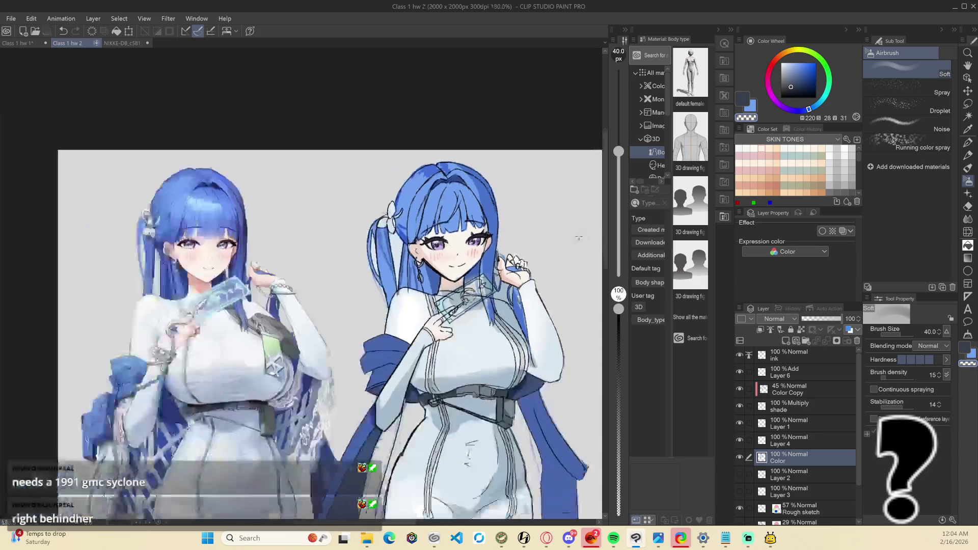
pyautogui.moveTo(564, 212)
pyautogui.mouseDown()
pyautogui.moveTo(518, 211)
pyautogui.moveTo(443, 240)
pyautogui.mouseUp()
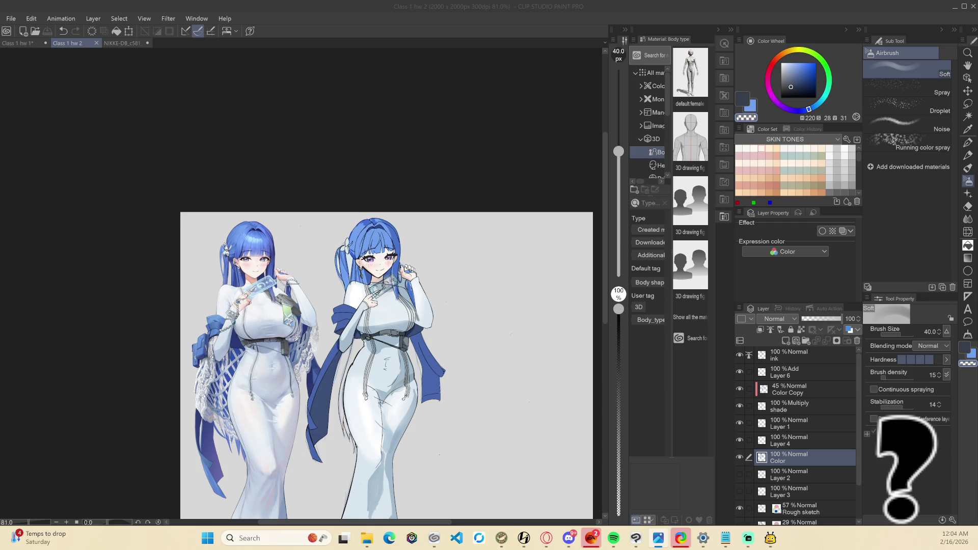
pyautogui.scroll(2, 352, 310)
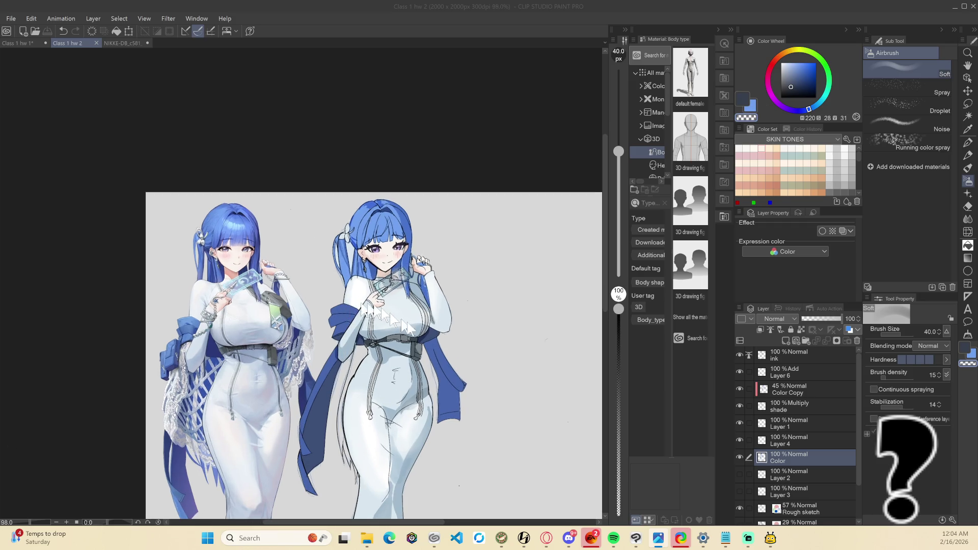
pyautogui.scroll(-1, 504, 377)
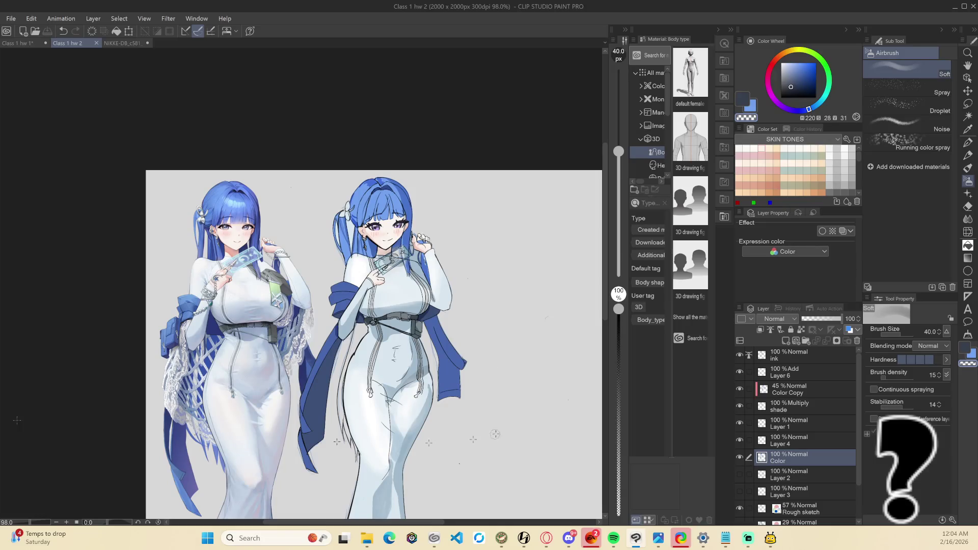
# Add a new layer above Color Copy named 'Sub surface'
pyautogui.click(790, 390)
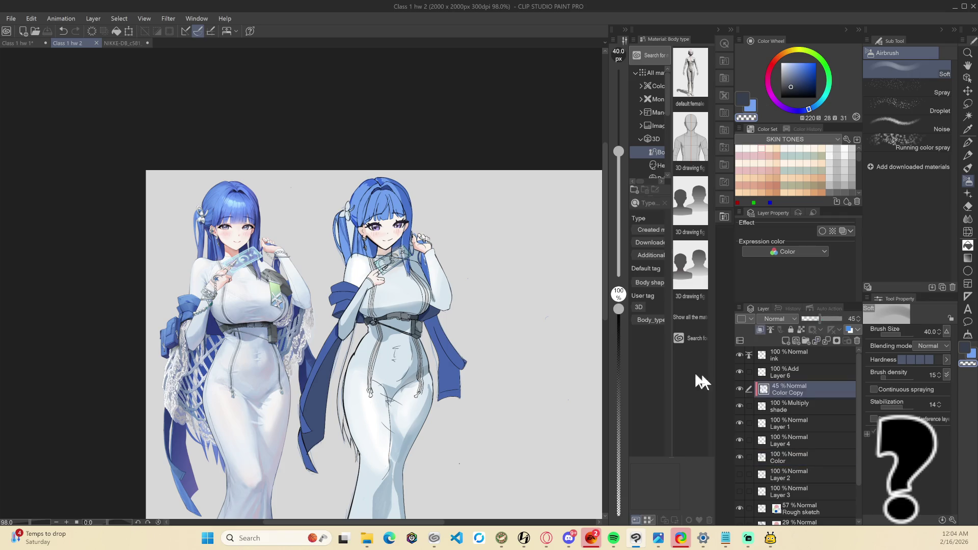
pyautogui.click(786, 340)
pyautogui.doubleClick(785, 392)
pyautogui.write('Sun ser')
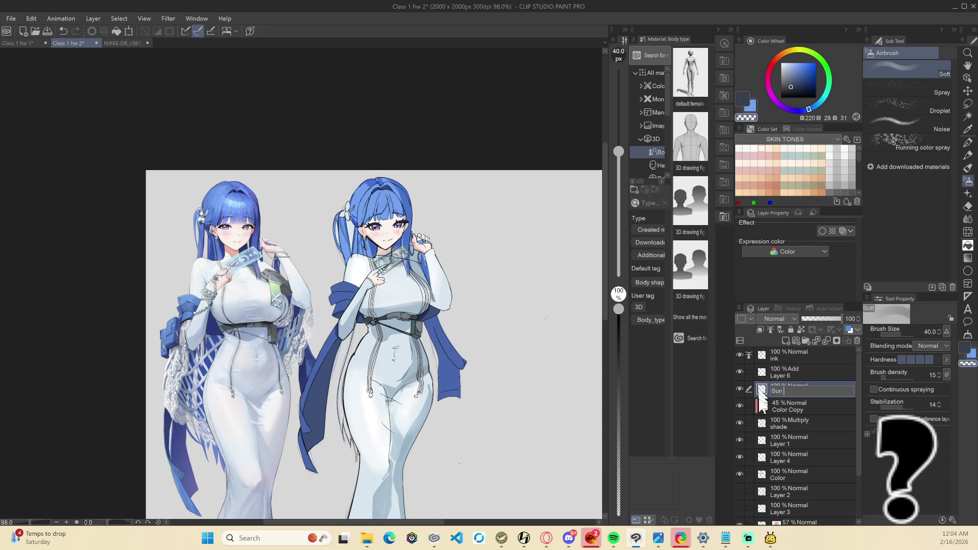
pyautogui.press('BackSpace')
pyautogui.press('BackSpace')
pyautogui.press('BackSpace')
pyautogui.write('Sub surface')
pyautogui.press('Return')
# Mask Sub surface to the right girl's silhouette from the shade layer, and pick a red colour
pyautogui.click(804, 410)
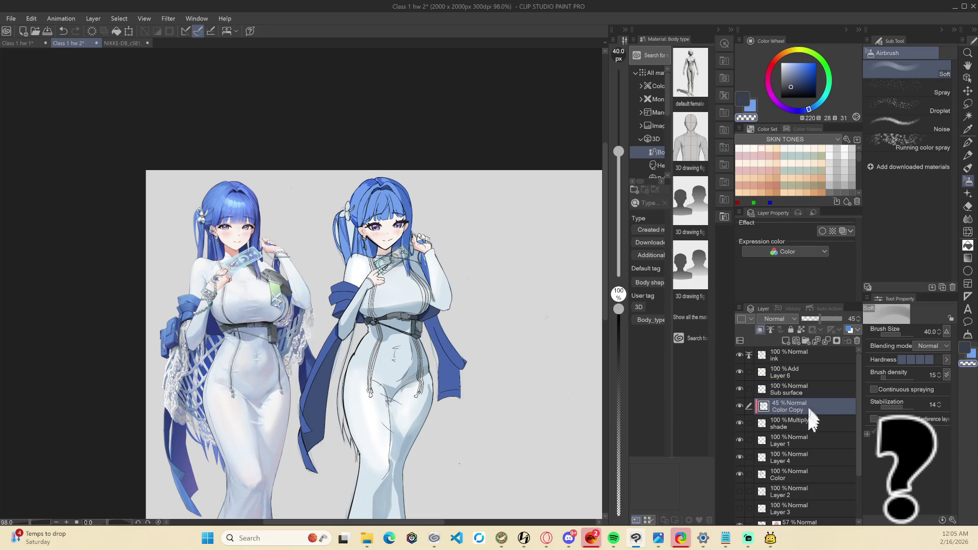
pyautogui.click(808, 426)
pyautogui.keyDown('ctrl'); pyautogui.click(762, 423); pyautogui.keyUp('ctrl')
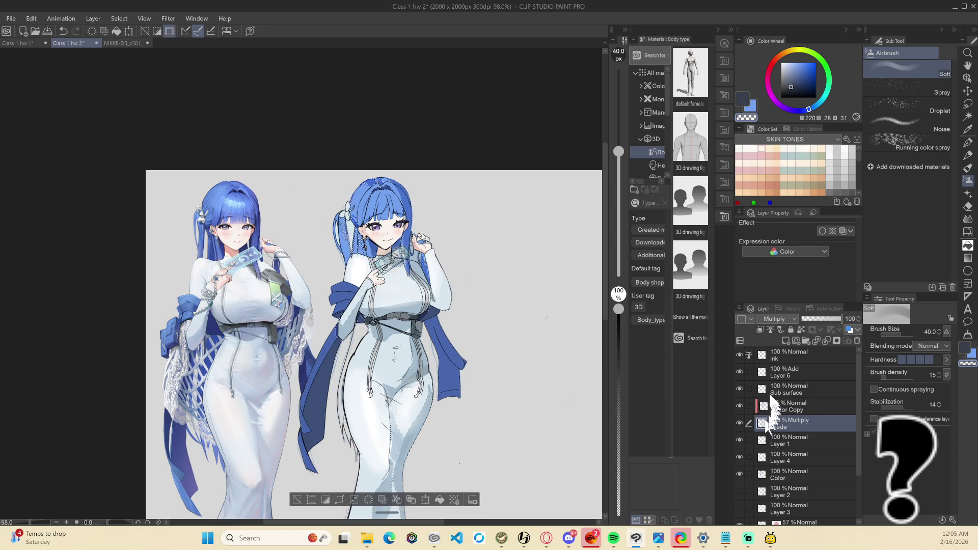
pyautogui.click(787, 391)
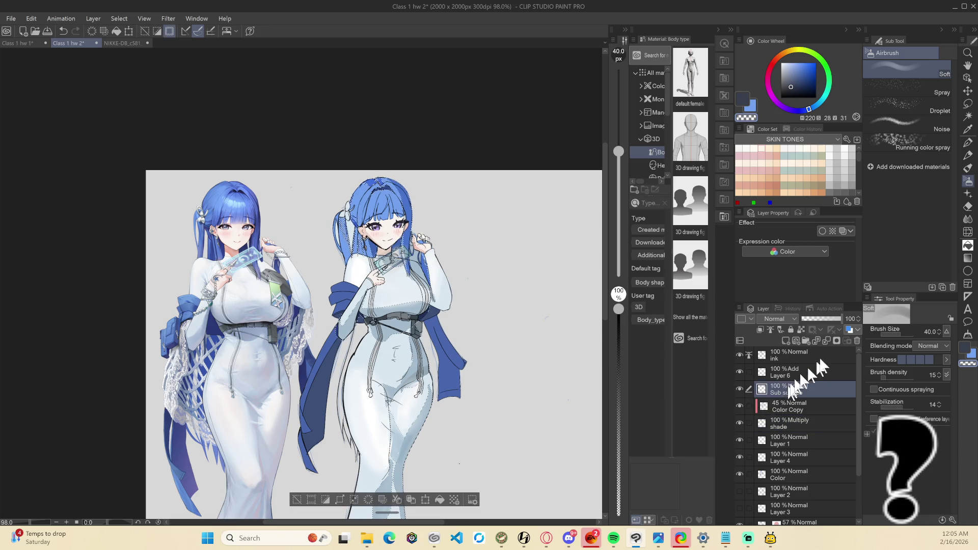
pyautogui.click(846, 342)
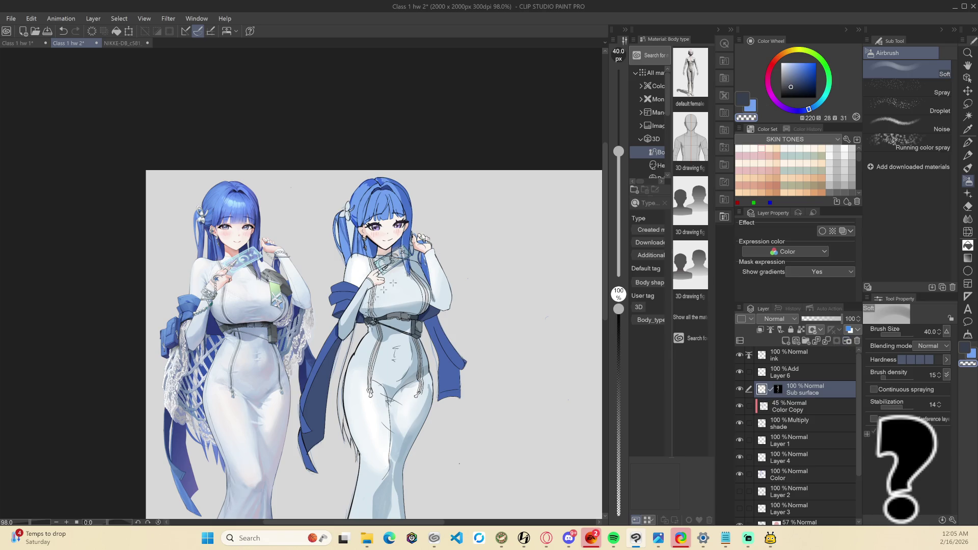
pyautogui.click(777, 58)
# Pick a soft red and draw a thin G-pen line along the girl's left cheek edge
pyautogui.click(812, 72)
pyautogui.click(804, 71)
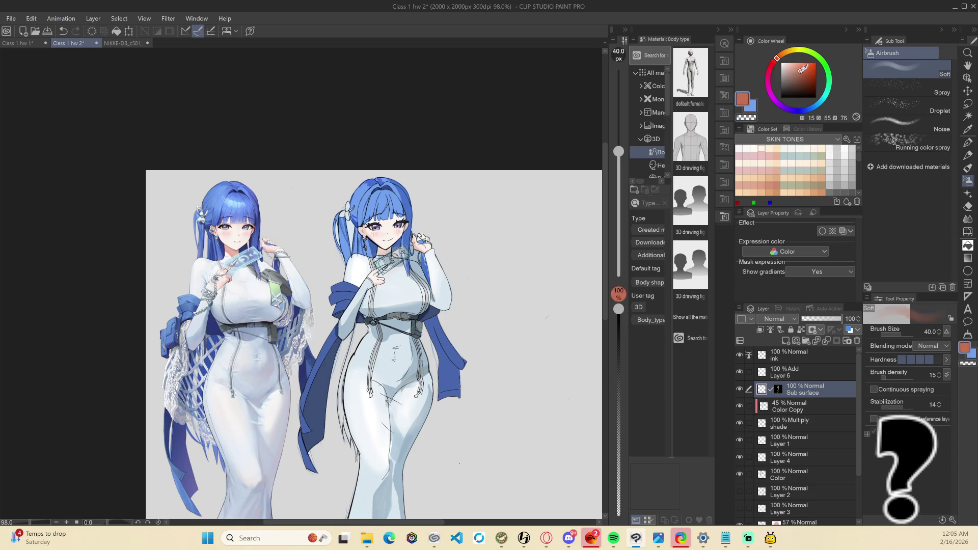
pyautogui.click(775, 61)
pyautogui.press('p')
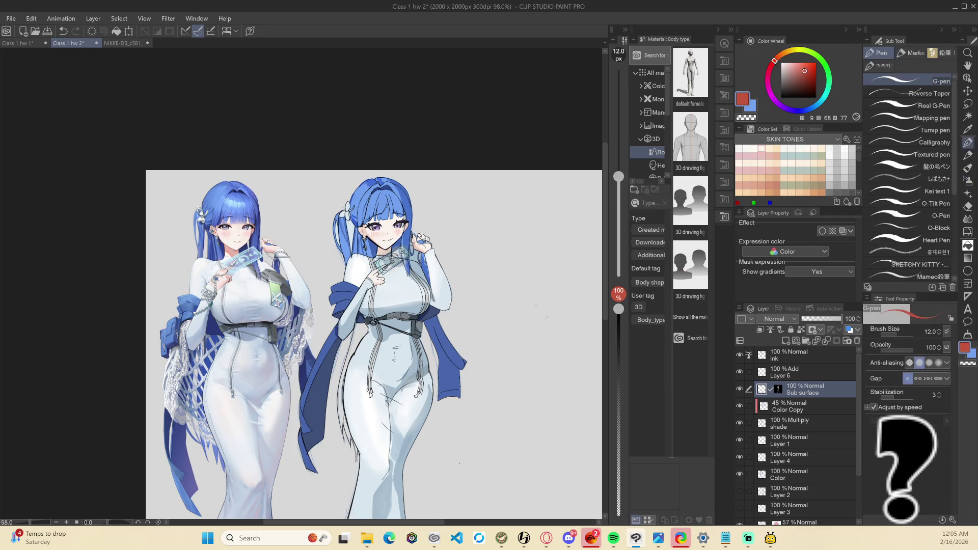
pyautogui.scroll(5, 392, 258)
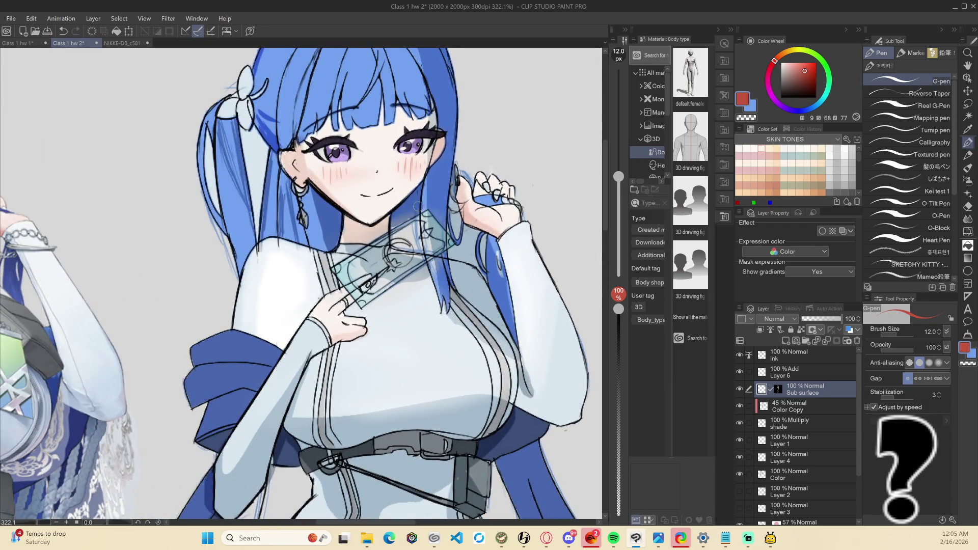
pyautogui.moveTo(297, 143); pyautogui.dragTo(323, 187)
pyautogui.hotkey('ctrl', 'z')
pyautogui.press('[')
pyautogui.press('[')
pyautogui.press('[')
pyautogui.press('[')
pyautogui.moveTo(303, 140)
pyautogui.mouseDown()
pyautogui.moveTo(309, 171)
pyautogui.moveTo(333, 200)
pyautogui.mouseUp()
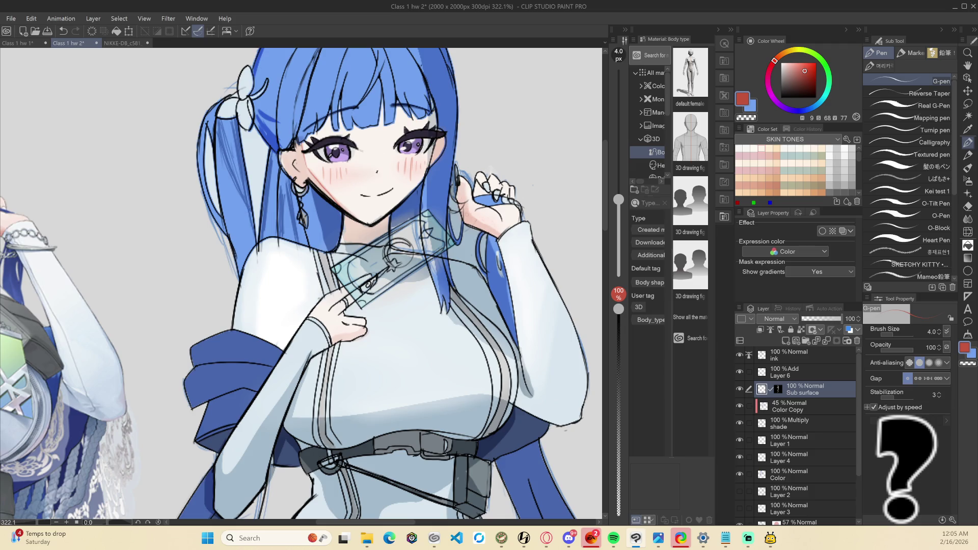
# Draw a thin soft-red line under the hand beside her ear
pyautogui.moveTo(469, 215); pyautogui.dragTo(501, 237)
pyautogui.hotkey('ctrl', 'z')
pyautogui.moveTo(477, 221); pyautogui.dragTo(498, 235)
pyautogui.press('-')
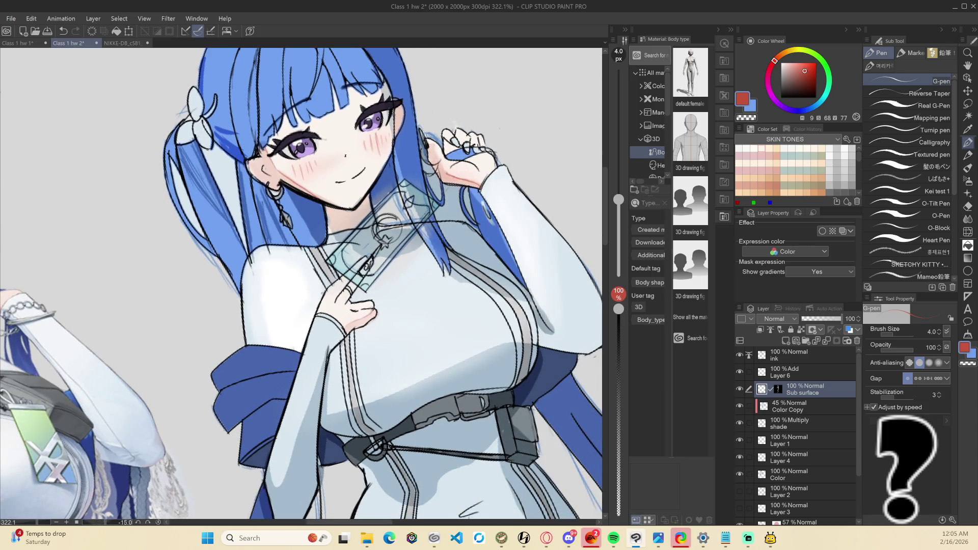
pyautogui.scroll(-5, 301, 285)
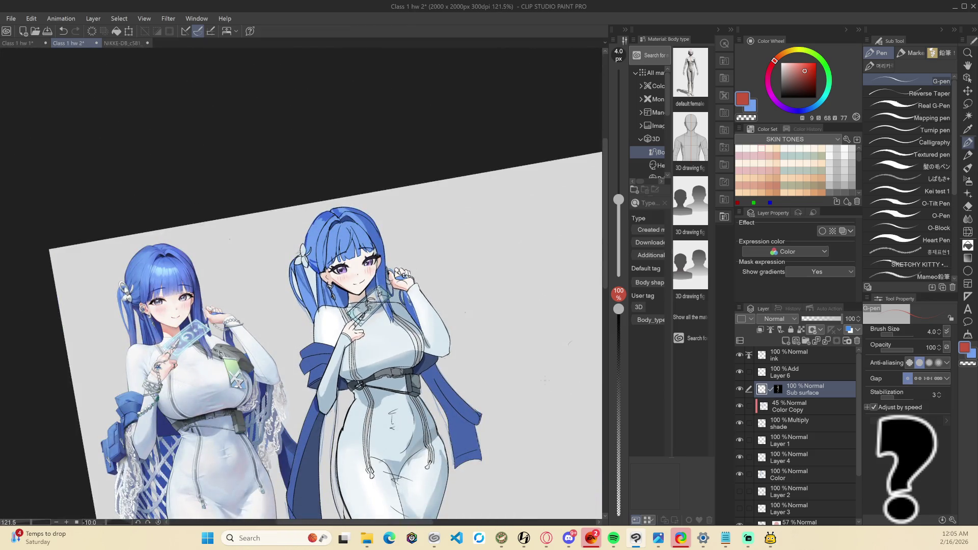
pyautogui.scroll(2, 532, 345)
pyautogui.scroll(1, 494, 324)
pyautogui.press('j')
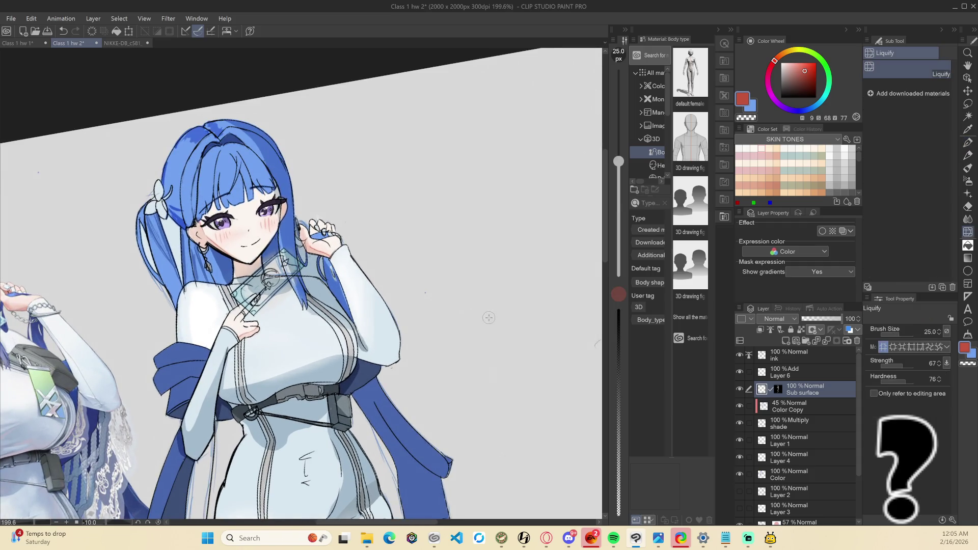
# Blend the red wrist crease into soft pink shading with the 7 px Blend tool
pyautogui.press('j')
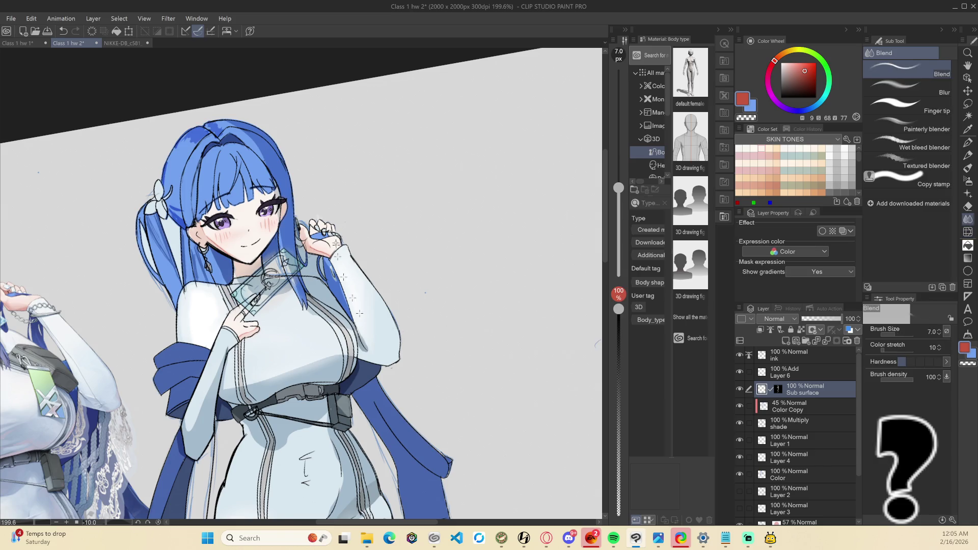
pyautogui.scroll(2, 336, 246)
pyautogui.scroll(10, 330, 248)
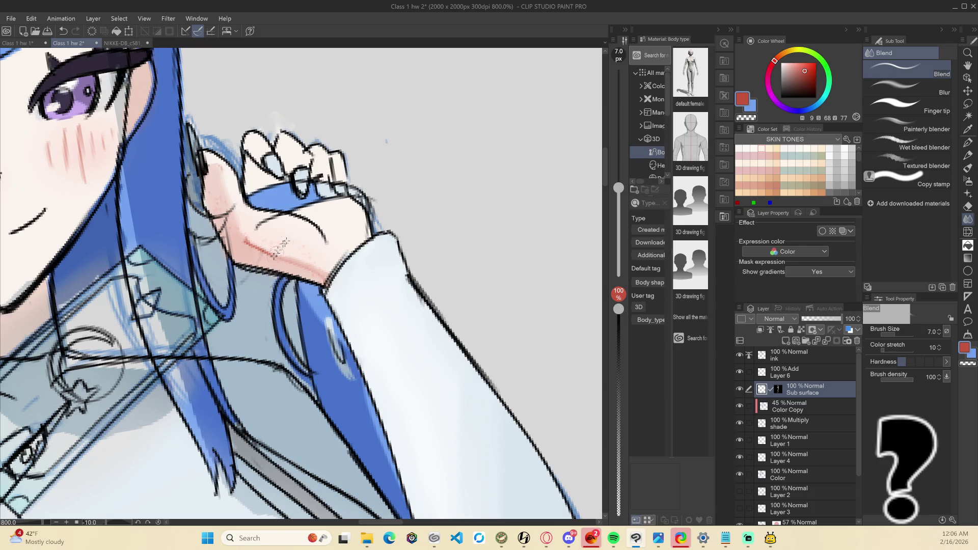
pyautogui.moveTo(277, 242)
pyautogui.mouseDown()
pyautogui.moveTo(253, 239)
pyautogui.moveTo(251, 229)
pyautogui.mouseUp()
pyautogui.scroll(-5, 256, 201)
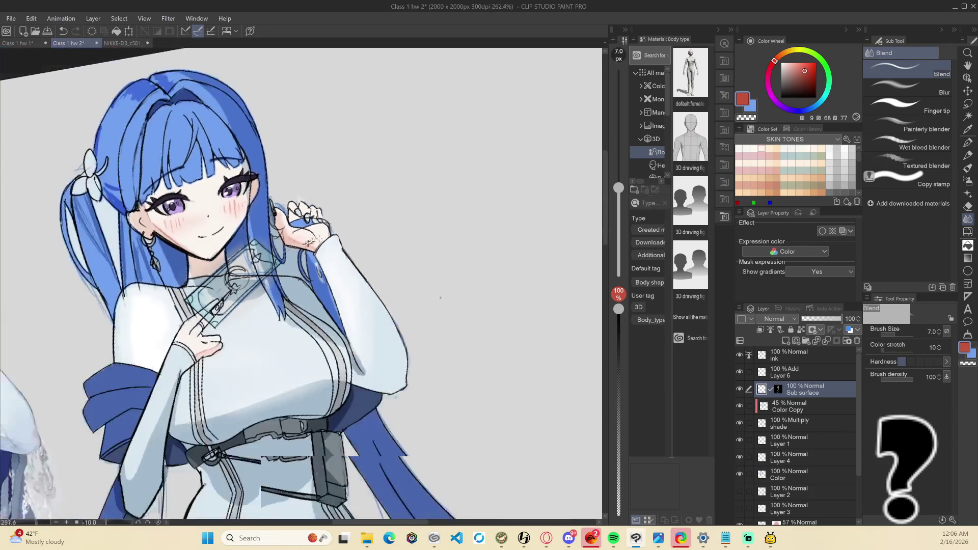
pyautogui.scroll(1, 191, 378)
pyautogui.scroll(8, 237, 294)
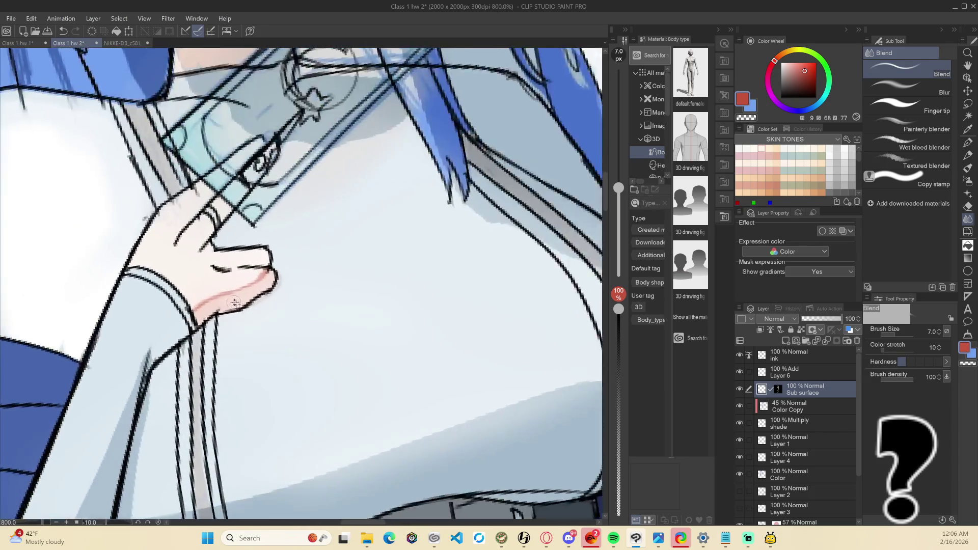
pyautogui.moveTo(195, 356)
pyautogui.mouseDown()
pyautogui.moveTo(203, 331)
pyautogui.moveTo(275, 266)
pyautogui.mouseUp()
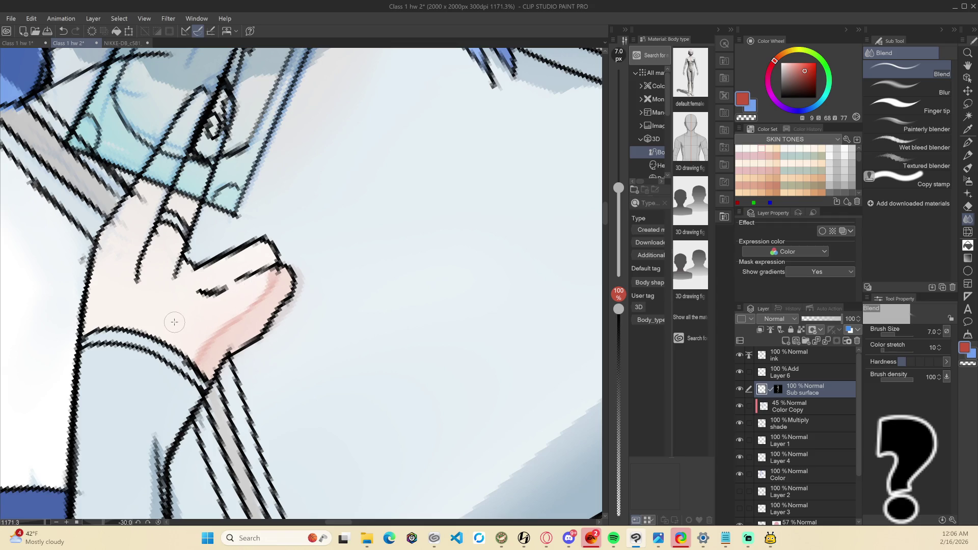
# Soften the skin shading along the cheek edge, then zoom out to both full figures
pyautogui.scroll(-4, 285, 253)
pyautogui.scroll(-5, 337, 208)
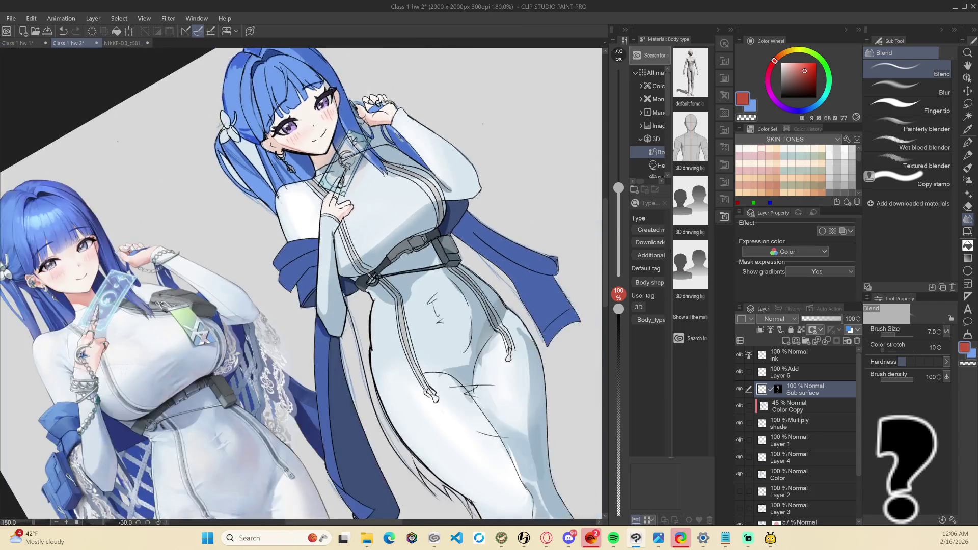
pyautogui.scroll(5, 271, 199)
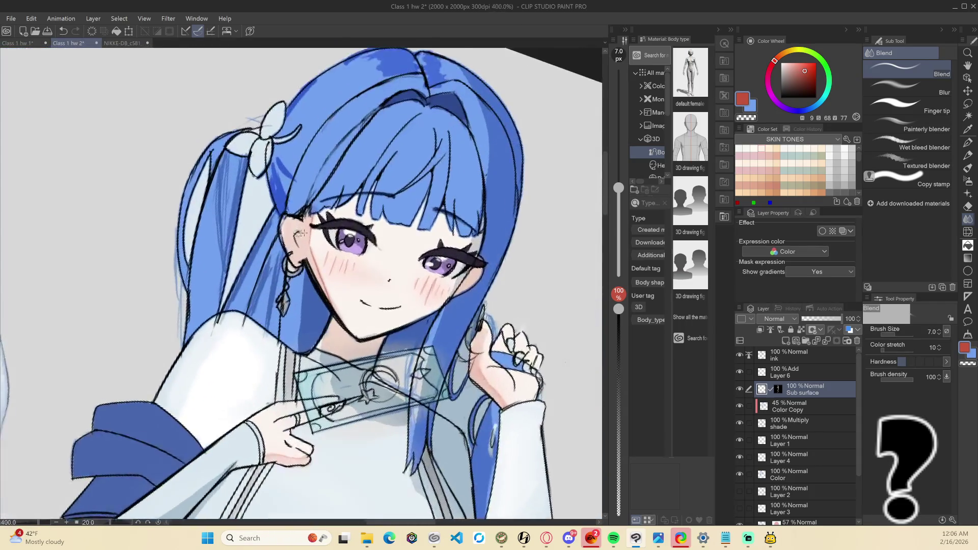
pyautogui.moveTo(328, 228)
pyautogui.mouseDown()
pyautogui.moveTo(306, 250)
pyautogui.moveTo(333, 318)
pyautogui.mouseUp()
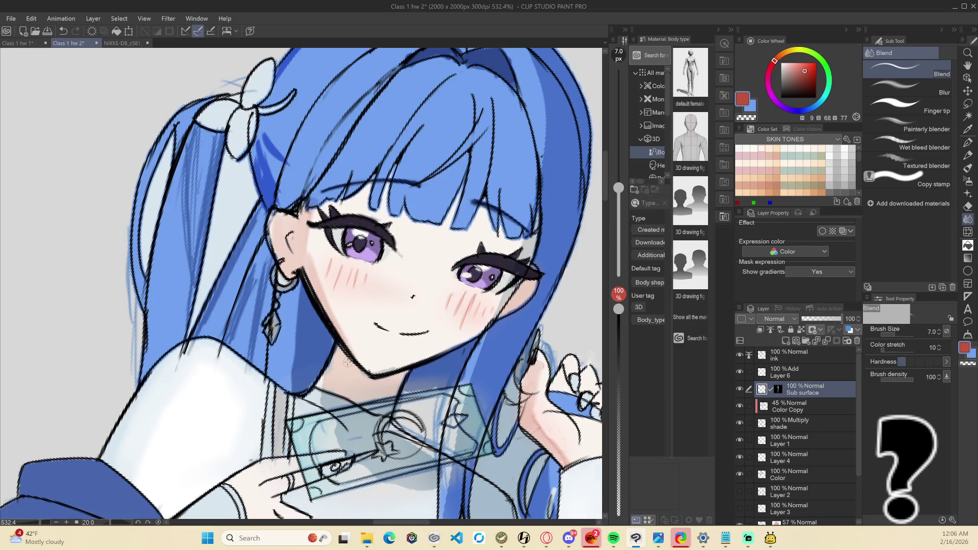
pyautogui.scroll(-3, 407, 312)
pyautogui.scroll(-2, 407, 312)
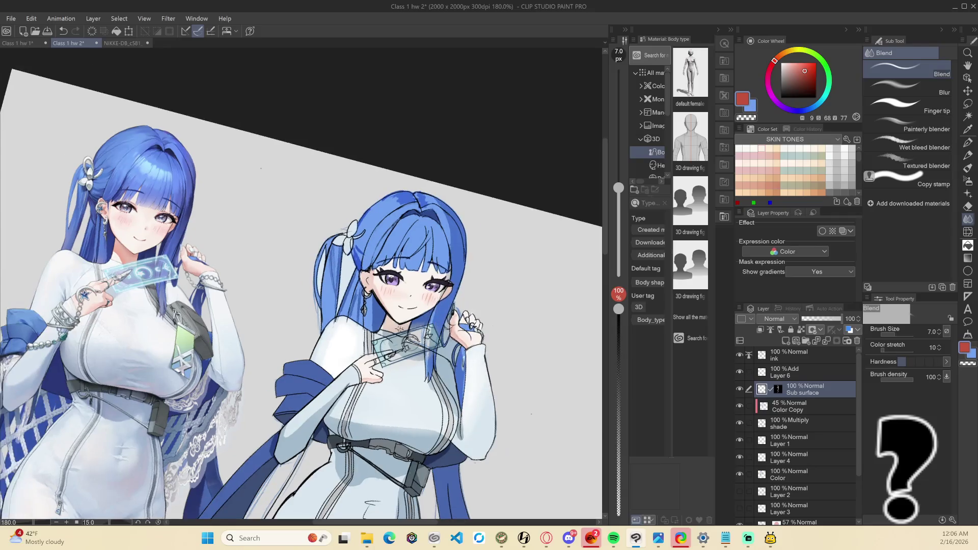
pyautogui.scroll(-3, 418, 320)
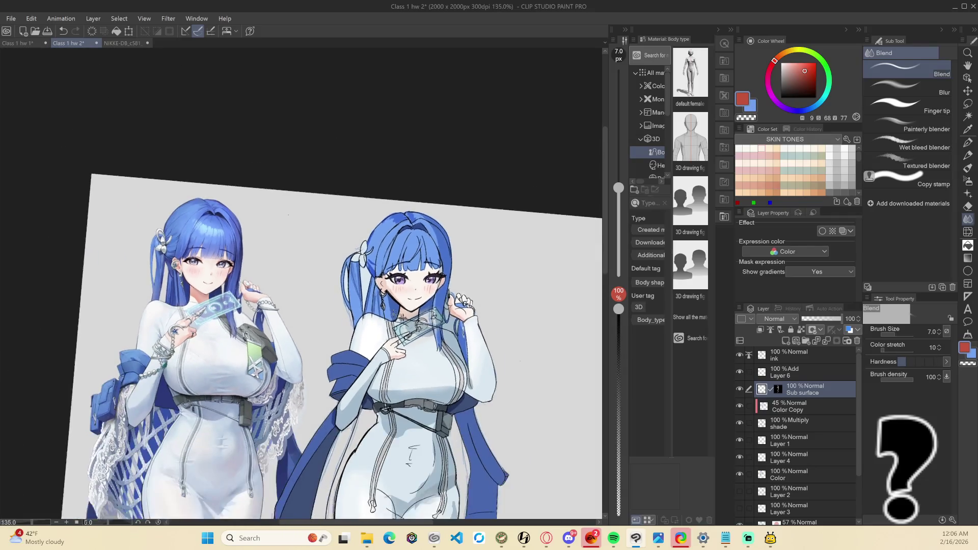
pyautogui.scroll(-1, 250, 405)
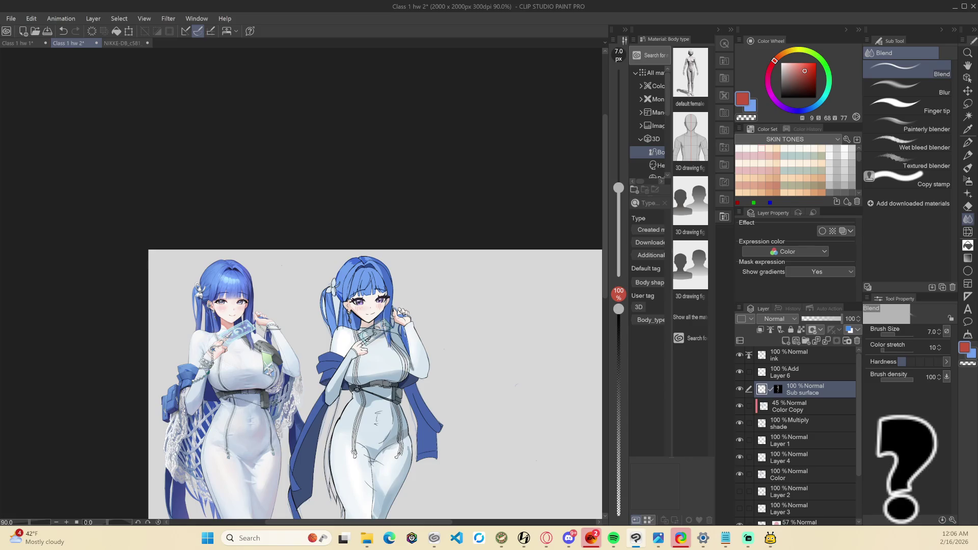
pyautogui.scroll(-4, 366, 441)
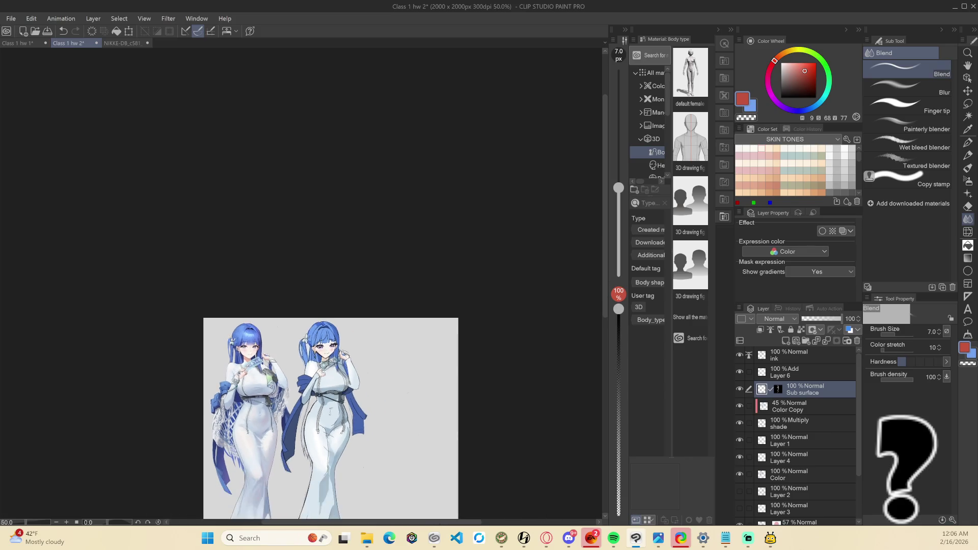
pyautogui.moveTo(378, 435); pyautogui.dragTo(379, 395)
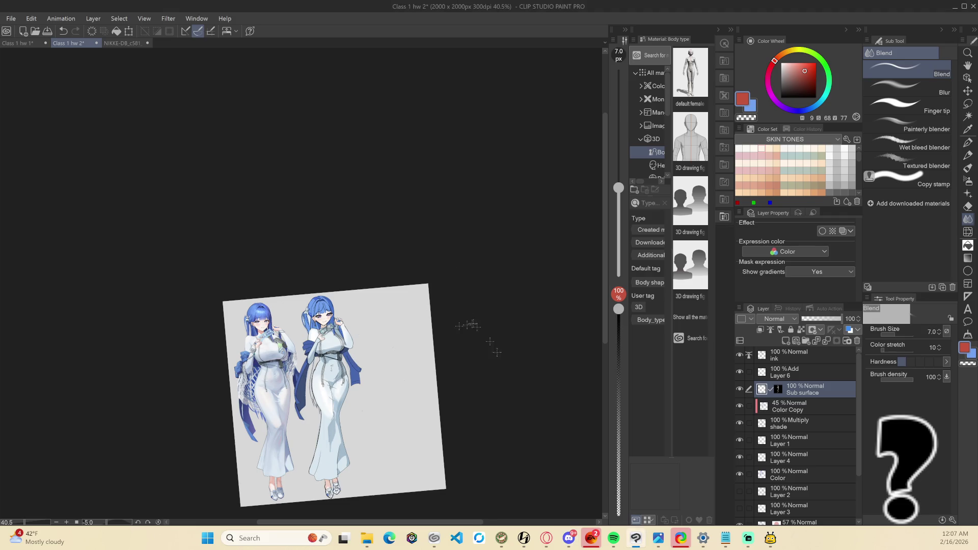
pyautogui.hotkey('ctrl', '@')
pyautogui.scroll(3, 503, 395)
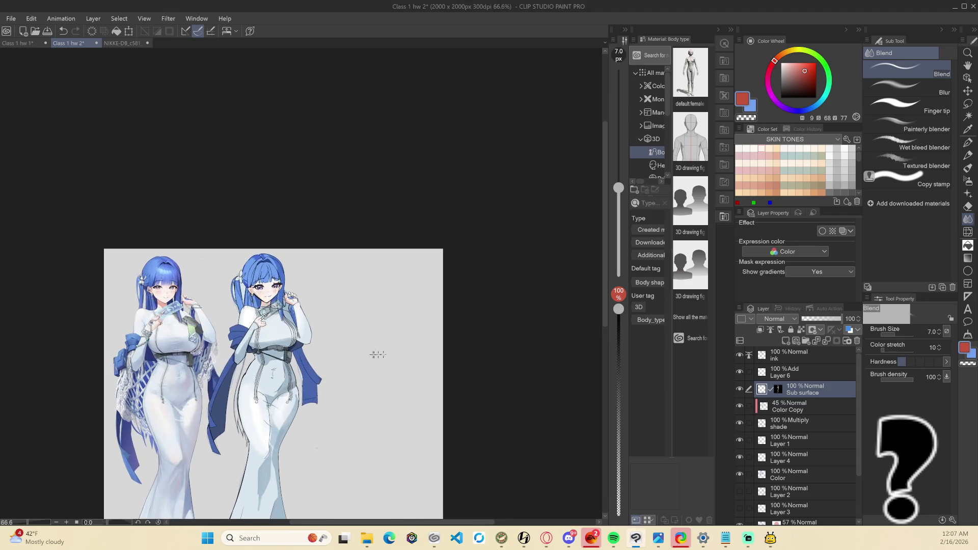
pyautogui.moveTo(487, 395); pyautogui.dragTo(521, 363)
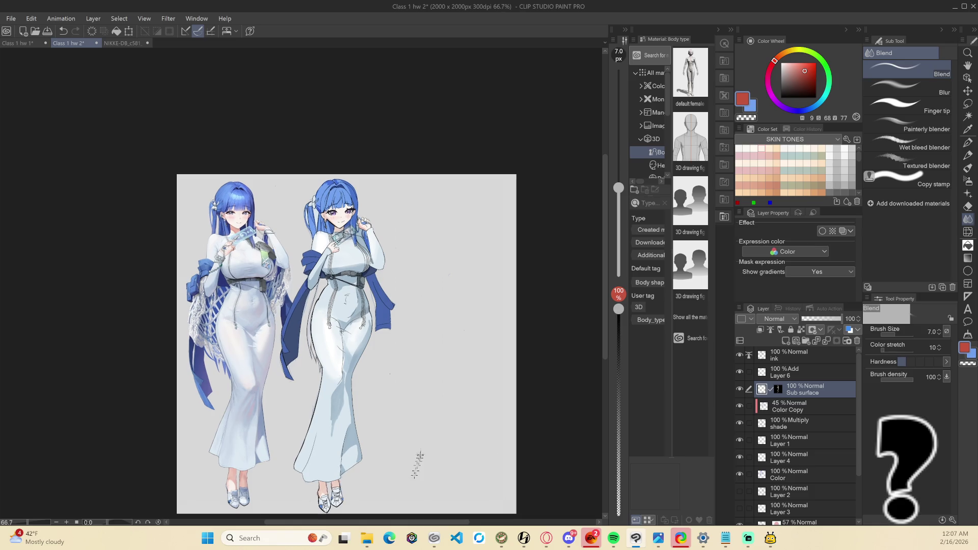
pyautogui.scroll(2, 326, 315)
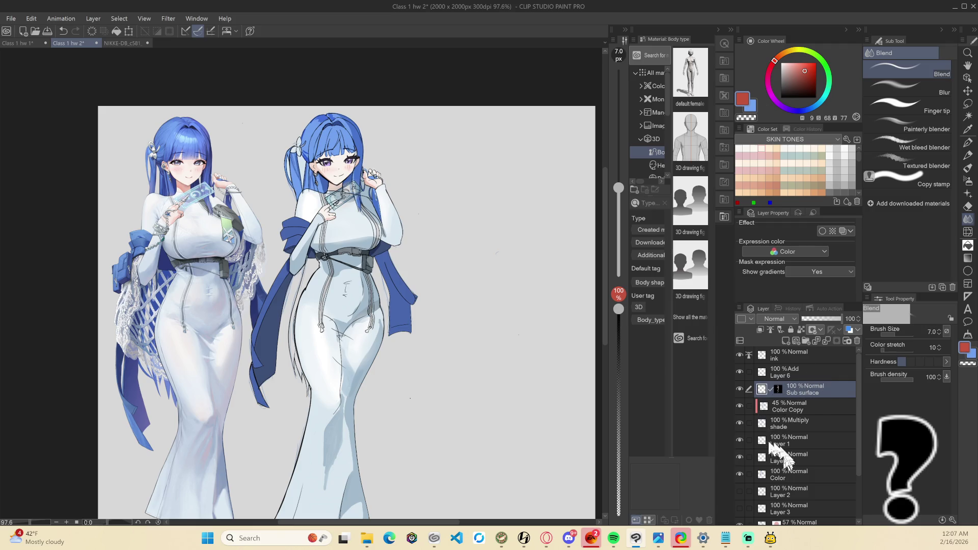
pyautogui.click(761, 376)
# Toggle Layer 6's visibility on and off to compare its Add glow
pyautogui.click(739, 372)
pyautogui.click(739, 372)
pyautogui.click(738, 371)
pyautogui.click(739, 371)
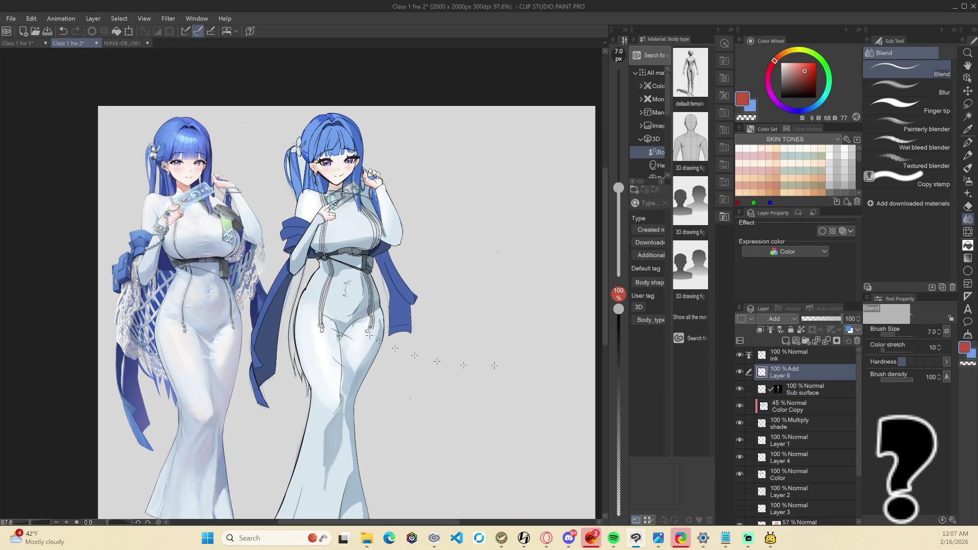
pyautogui.press('p')
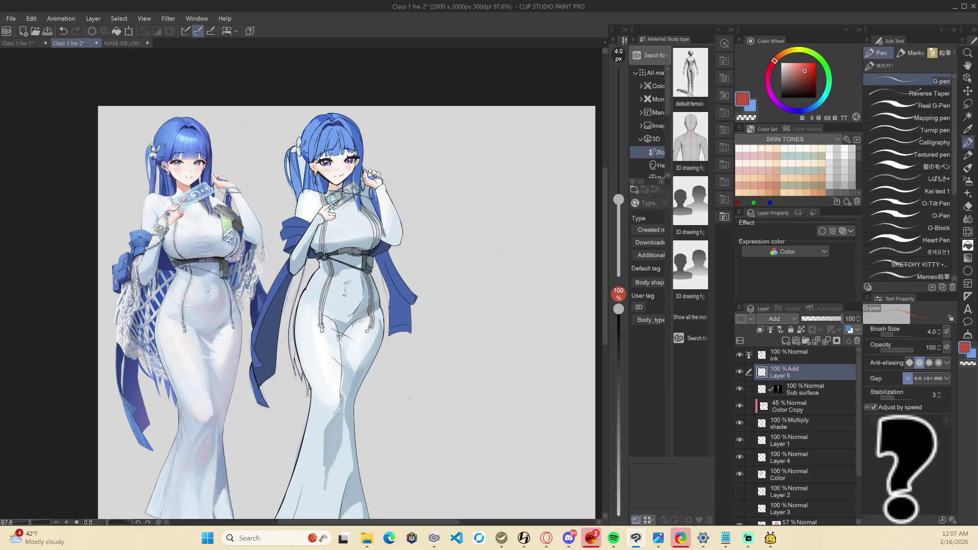
pyautogui.scroll(2, 365, 311)
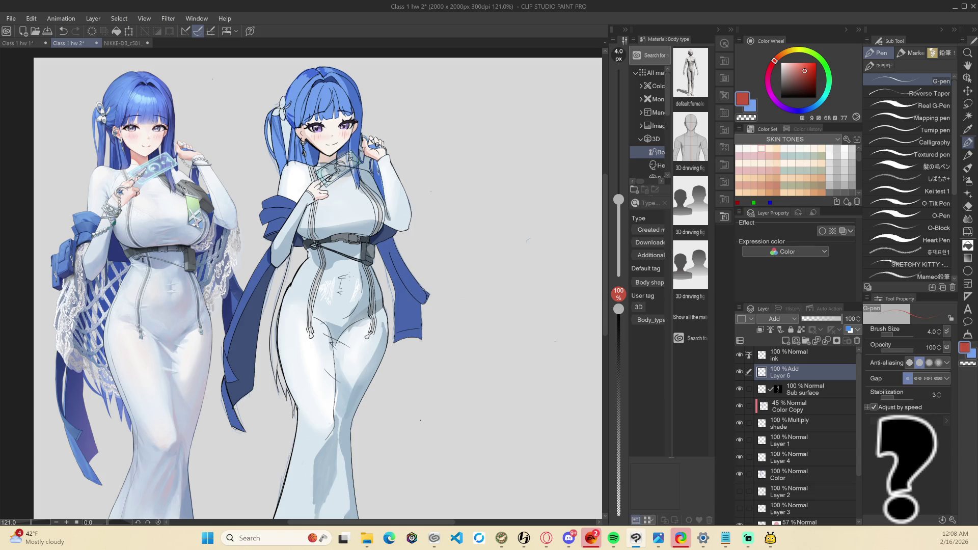
# Blend the Add-layer glow on the right girl's midsection into a soft patch
pyautogui.press('j')
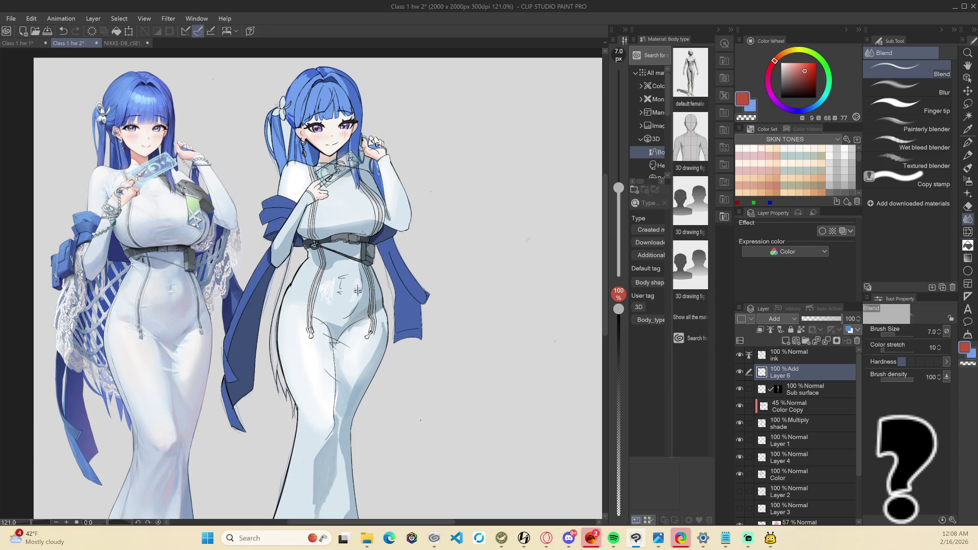
pyautogui.moveTo(334, 300)
pyautogui.mouseDown()
pyautogui.moveTo(320, 286)
pyautogui.moveTo(321, 302)
pyautogui.mouseUp()
pyautogui.scroll(-3, 415, 278)
pyautogui.scroll(1, 471, 326)
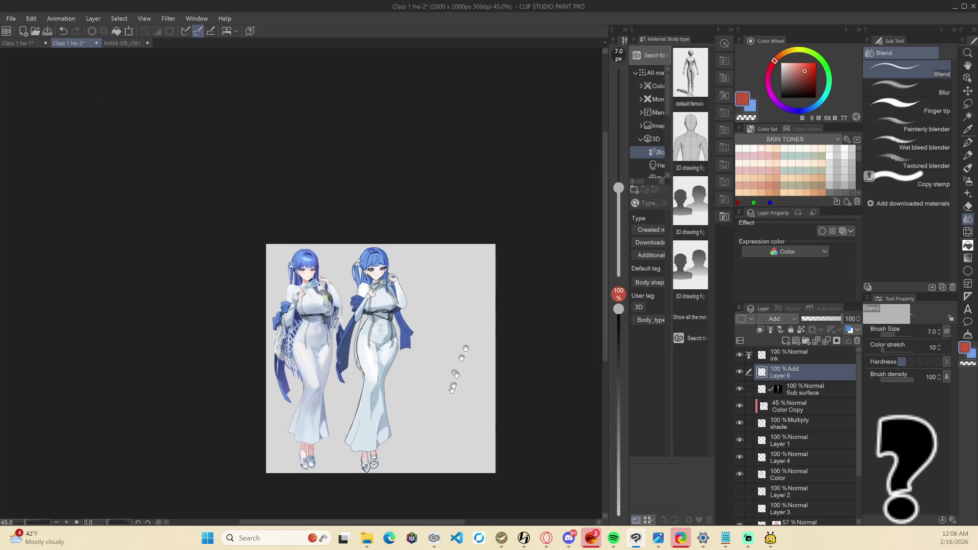
pyautogui.scroll(1, 453, 337)
pyautogui.scroll(6, 453, 336)
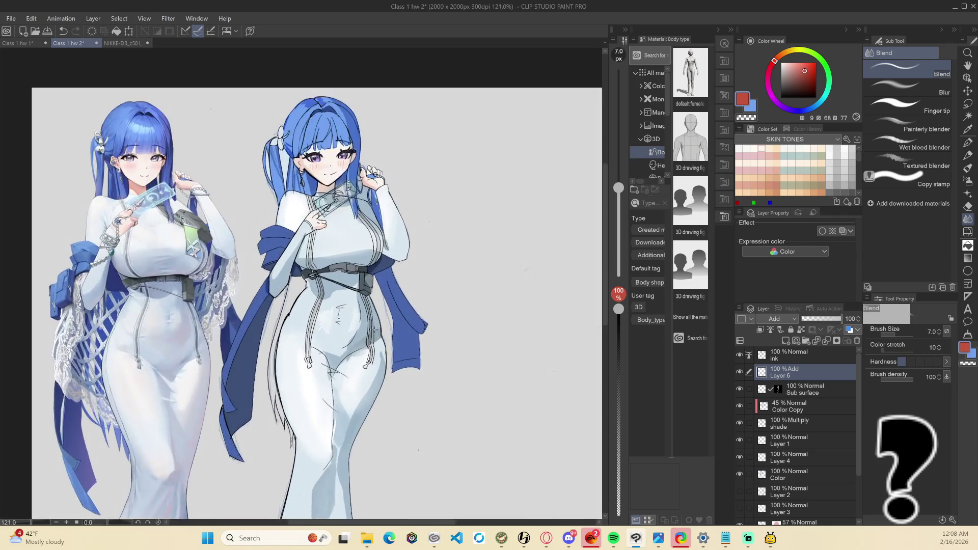
pyautogui.click(792, 428)
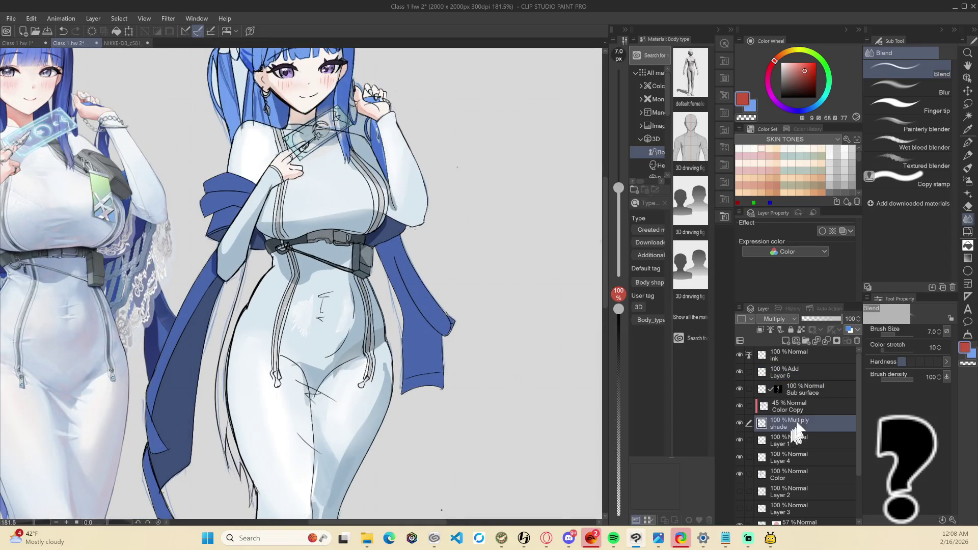
# Pick a paler greyish blue and smudge the shading on the right girl's stomach
pyautogui.click(753, 107)
pyautogui.moveTo(798, 66); pyautogui.dragTo(789, 70)
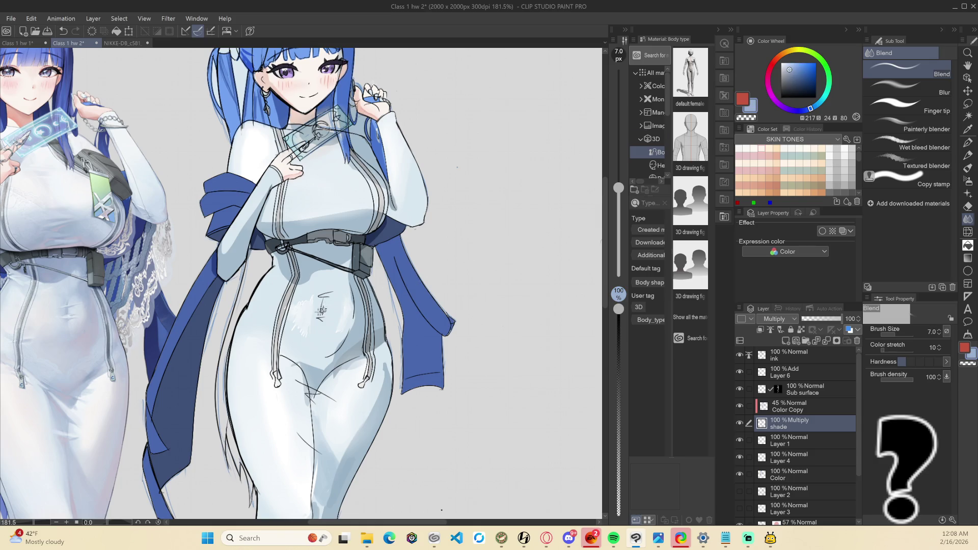
pyautogui.moveTo(332, 268); pyautogui.dragTo(323, 312)
pyautogui.press('p')
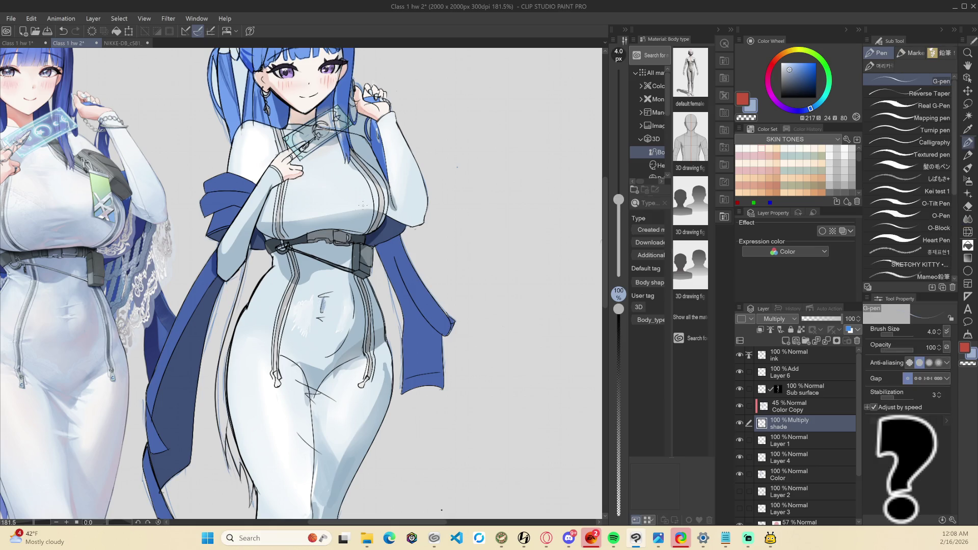
pyautogui.hotkey('ctrl', 'z')
pyautogui.scroll(-5, 489, 359)
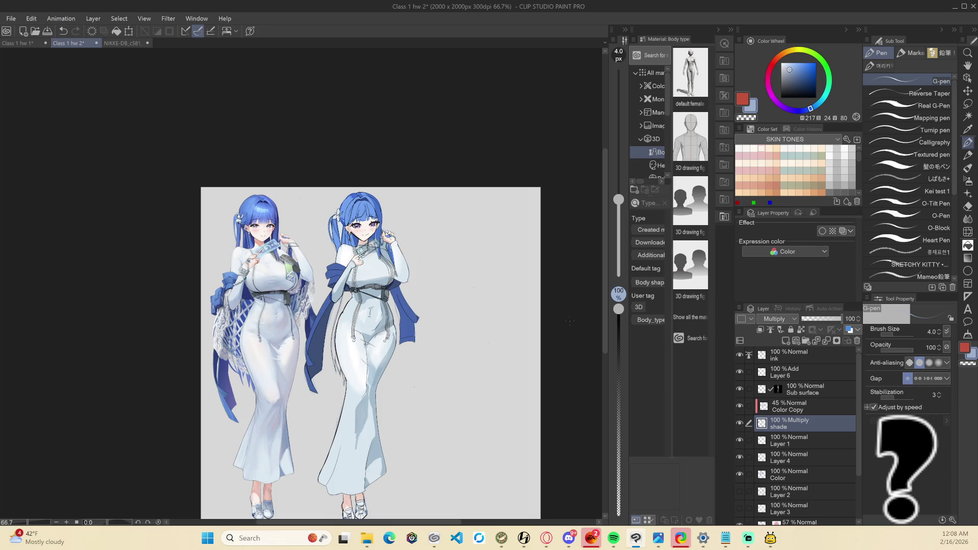
pyautogui.scroll(8, 380, 240)
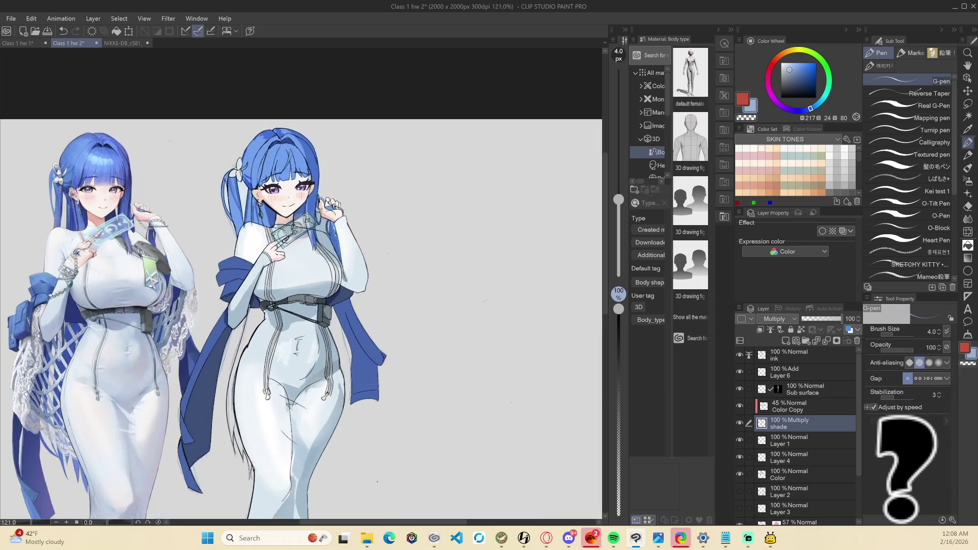
pyautogui.scroll(4, 343, 216)
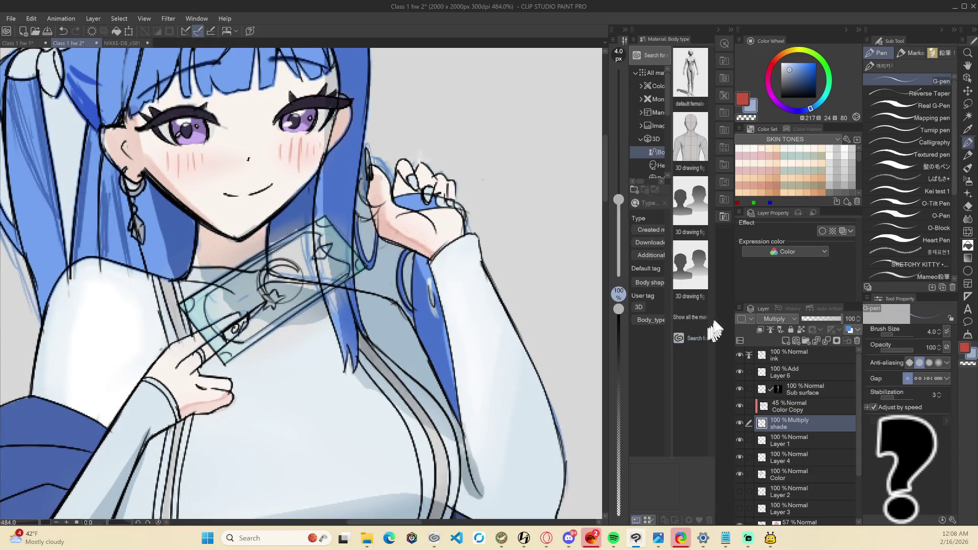
# Hatch deeper blue shading over the held card with the G-pen at size 4, then 10
pyautogui.keyDown('alt'); pyautogui.click(288, 217); pyautogui.keyUp('alt')
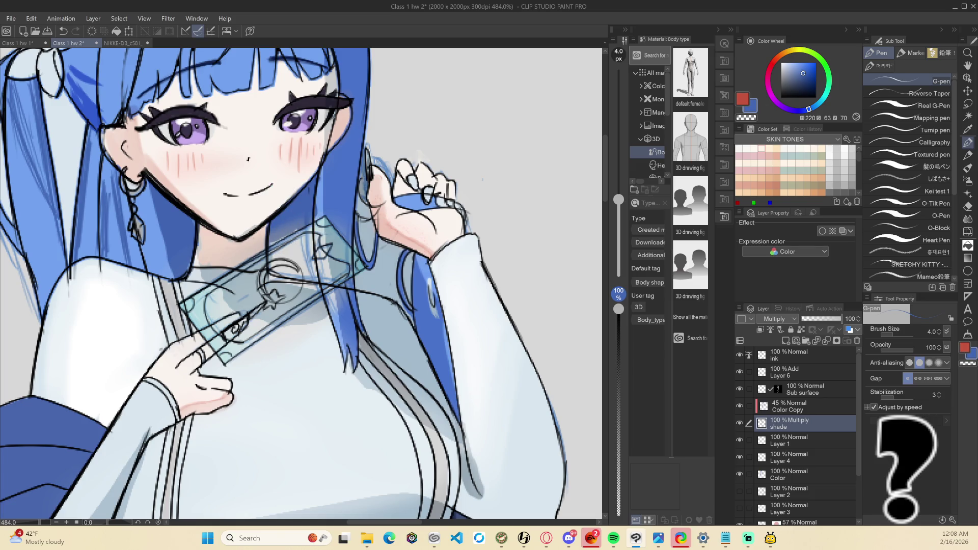
pyautogui.moveTo(275, 270); pyautogui.dragTo(296, 275)
pyautogui.moveTo(309, 227)
pyautogui.mouseDown()
pyautogui.moveTo(308, 267)
pyautogui.moveTo(292, 270)
pyautogui.mouseUp()
pyautogui.moveTo(291, 258)
pyautogui.mouseDown()
pyautogui.moveTo(288, 228)
pyautogui.moveTo(283, 254)
pyautogui.mouseUp()
pyautogui.moveTo(280, 219)
pyautogui.mouseDown()
pyautogui.moveTo(272, 266)
pyautogui.moveTo(298, 278)
pyautogui.mouseUp()
pyautogui.moveTo(303, 240)
pyautogui.mouseDown()
pyautogui.moveTo(304, 277)
pyautogui.moveTo(305, 247)
pyautogui.moveTo(279, 265)
pyautogui.mouseUp()
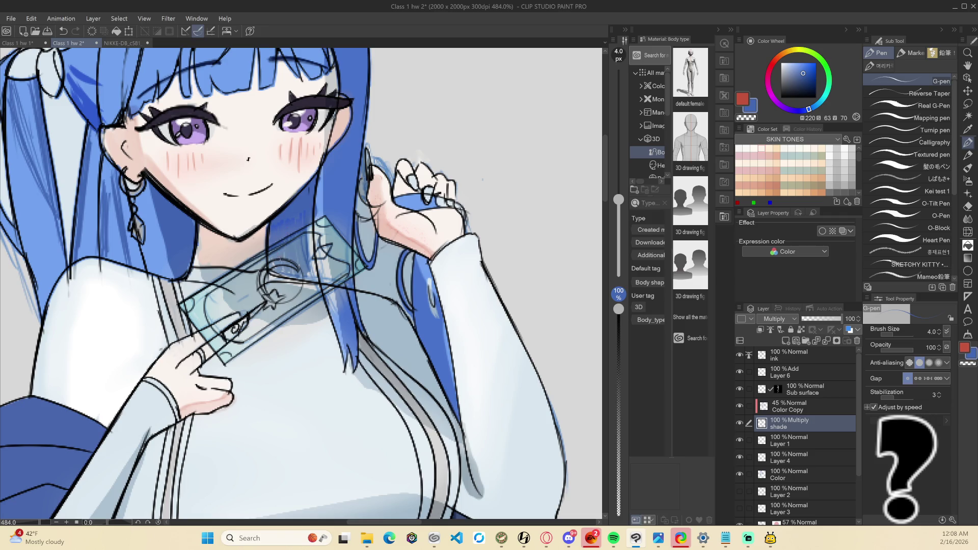
pyautogui.press(']')
pyautogui.press(']')
pyautogui.press(']')
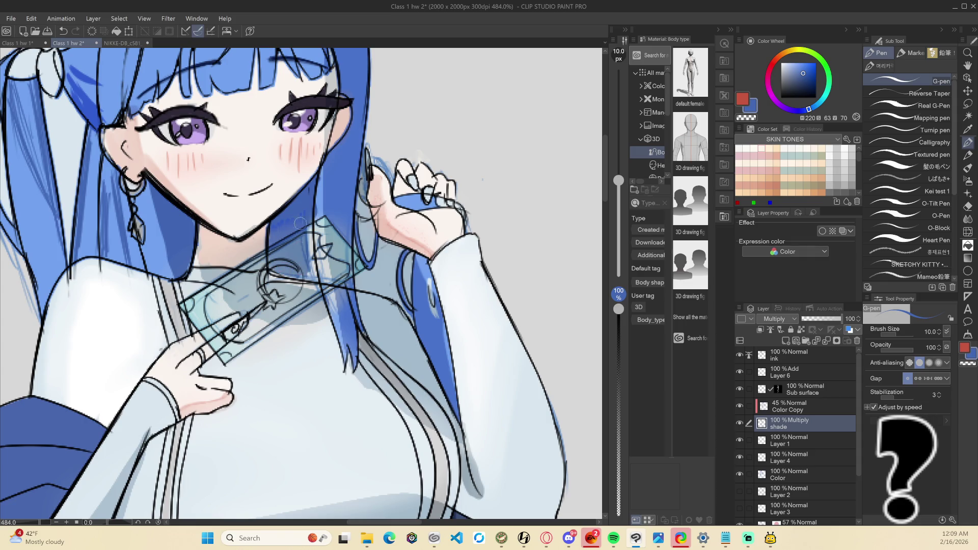
pyautogui.moveTo(313, 253)
pyautogui.mouseDown()
pyautogui.moveTo(309, 218)
pyautogui.moveTo(310, 274)
pyautogui.moveTo(306, 249)
pyautogui.mouseUp()
# Reframe both figures and toggle Layer 6 to compare the glow
pyautogui.scroll(-6, 280, 275)
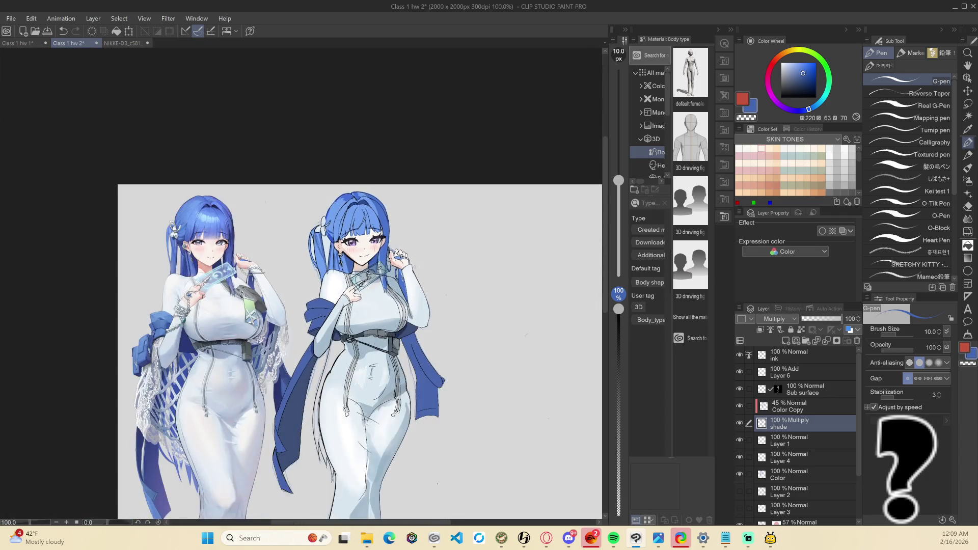
pyautogui.moveTo(447, 421); pyautogui.dragTo(443, 404)
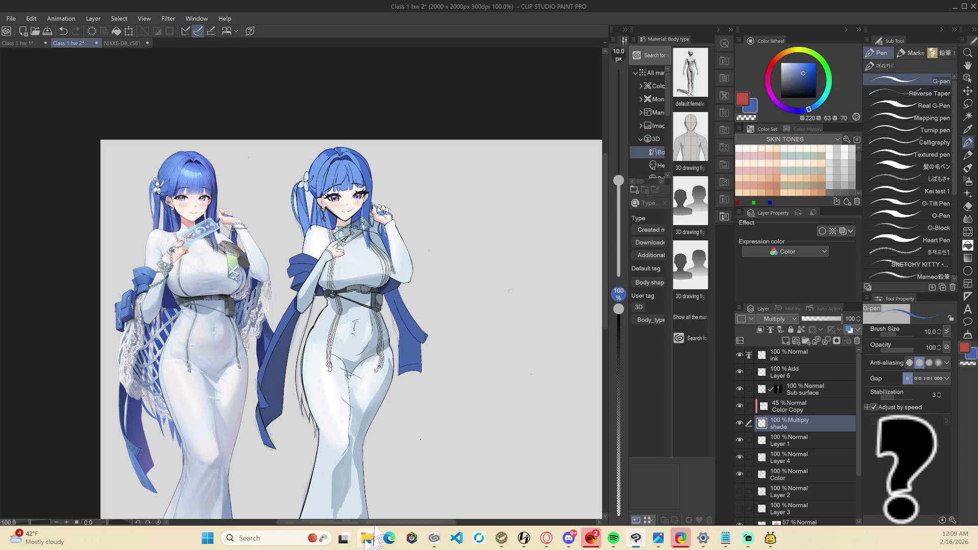
pyautogui.scroll(-1, 373, 425)
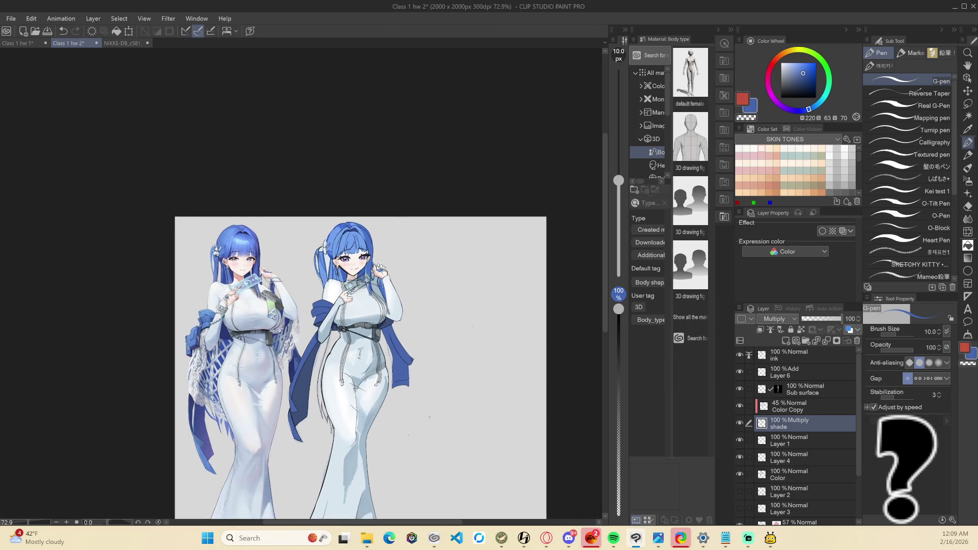
pyautogui.scroll(-1, 465, 410)
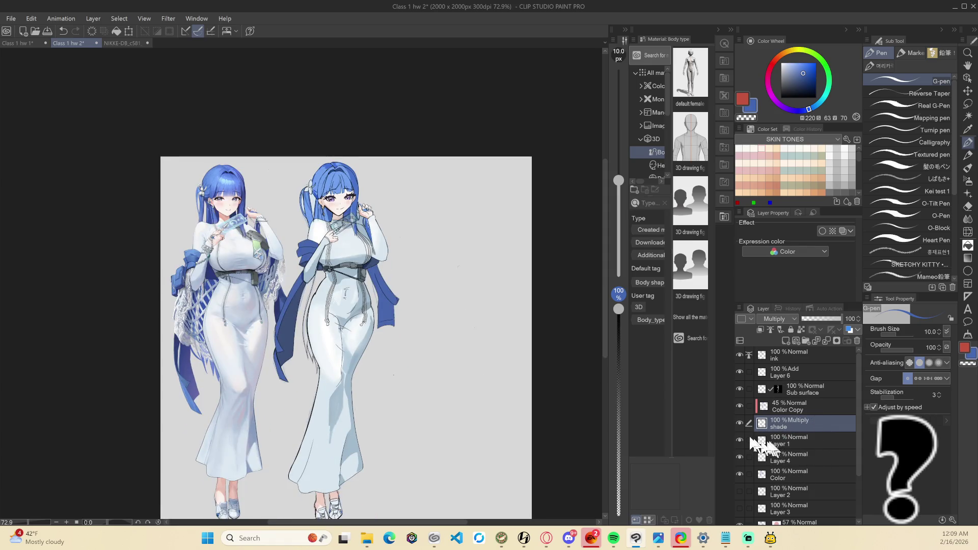
pyautogui.click(740, 372)
# Toggle the Add-mode Layer 6 glow on and off to compare, then make Layer 6 active
pyautogui.click(740, 372)
pyautogui.click(740, 372)
pyautogui.click(740, 371)
pyautogui.click(789, 372)
pyautogui.scroll(4, 306, 254)
pyautogui.press('-')
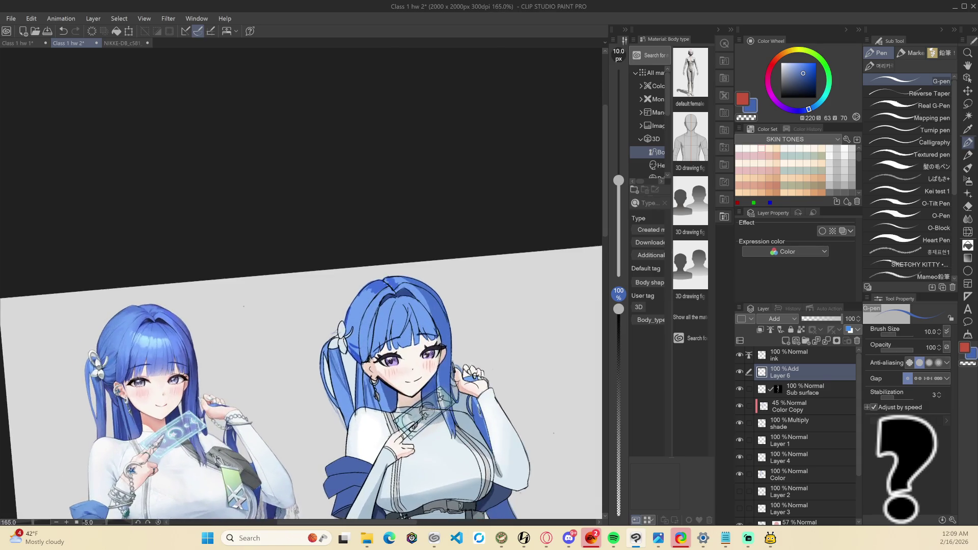
pyautogui.scroll(2, 305, 305)
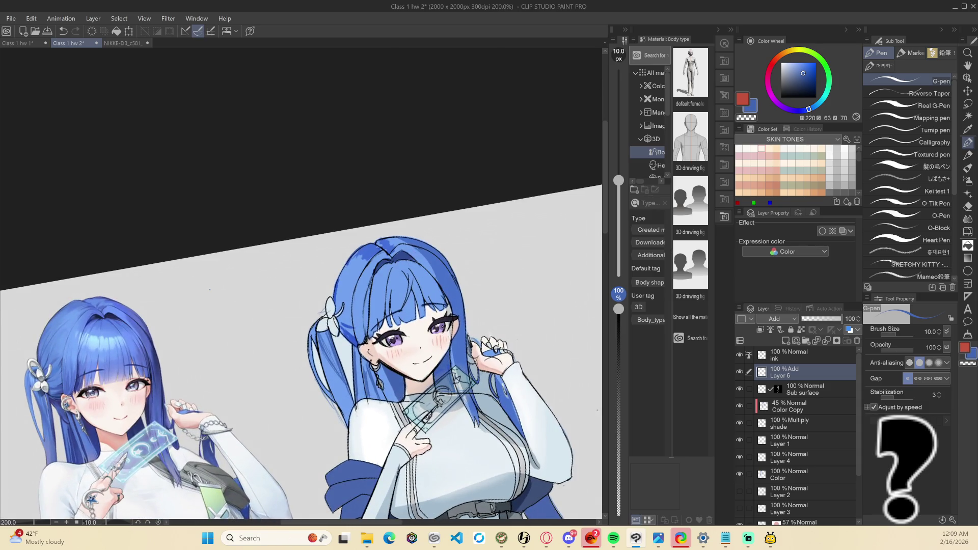
# Blend the hair-part strokes on the Multiply shade layer, then add a blank layer above Layer 6
pyautogui.click(784, 423)
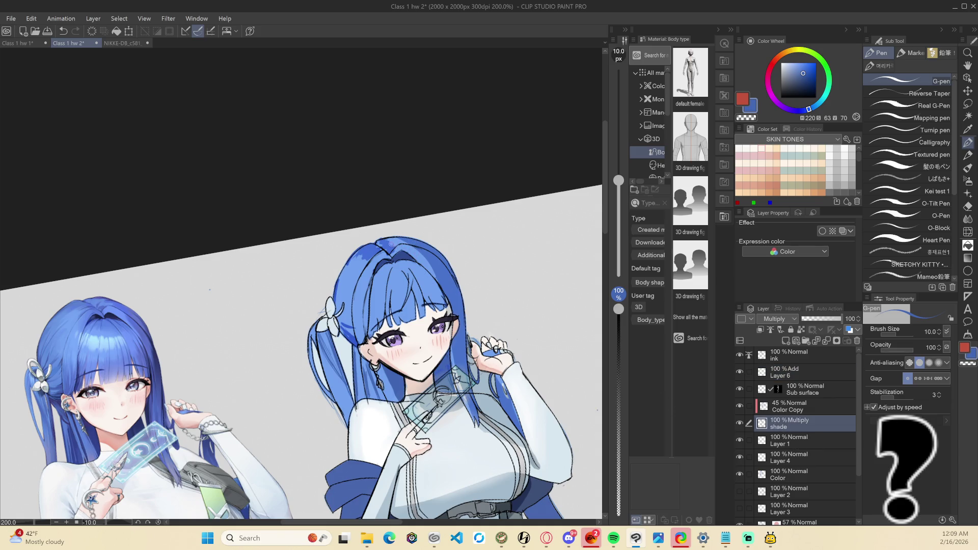
pyautogui.press('j')
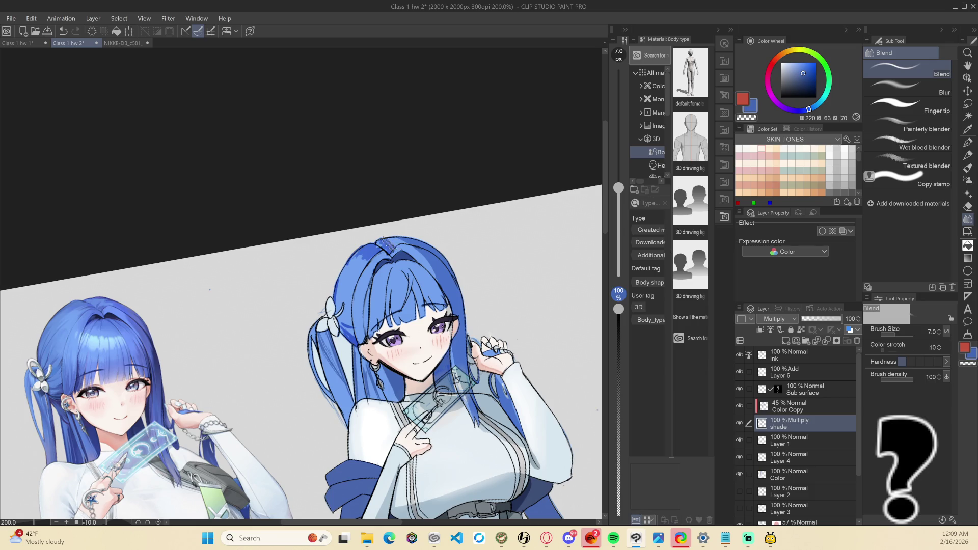
pyautogui.moveTo(398, 247)
pyautogui.mouseDown()
pyautogui.moveTo(380, 243)
pyautogui.moveTo(378, 257)
pyautogui.moveTo(380, 249)
pyautogui.moveTo(357, 251)
pyautogui.moveTo(366, 259)
pyautogui.moveTo(348, 267)
pyautogui.moveTo(377, 241)
pyautogui.mouseUp()
pyautogui.click(791, 377)
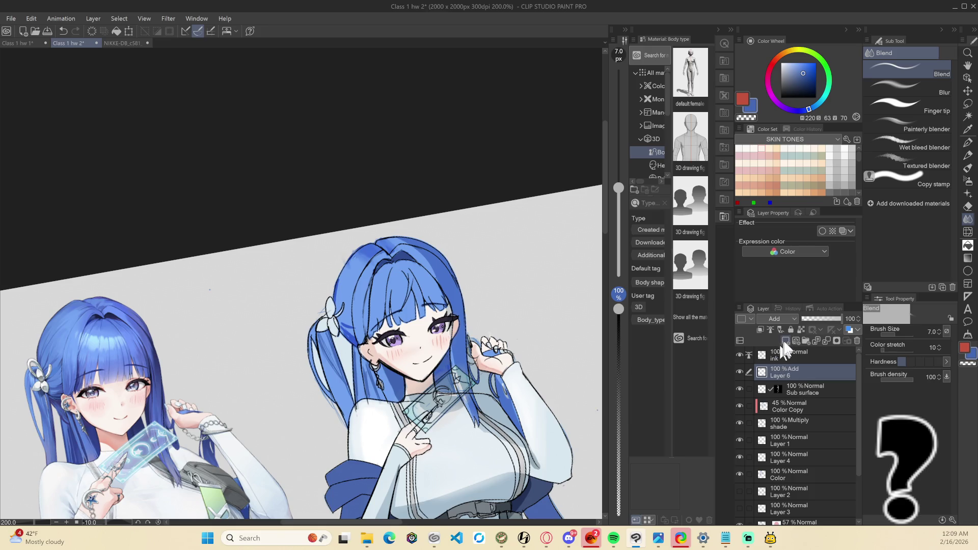
pyautogui.click(786, 340)
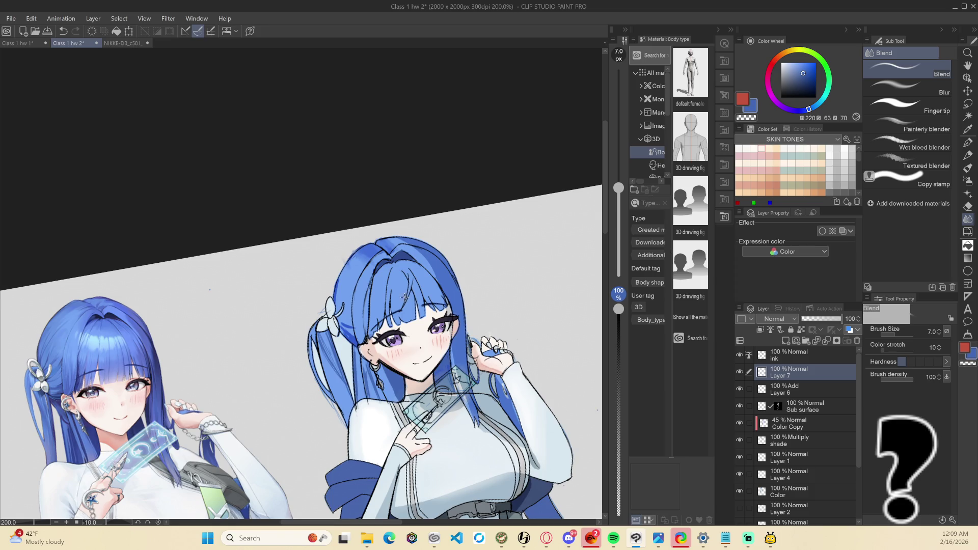
# With the G-pen in pale light blue, paint a short bright highlight on the bangs
pyautogui.press('p')
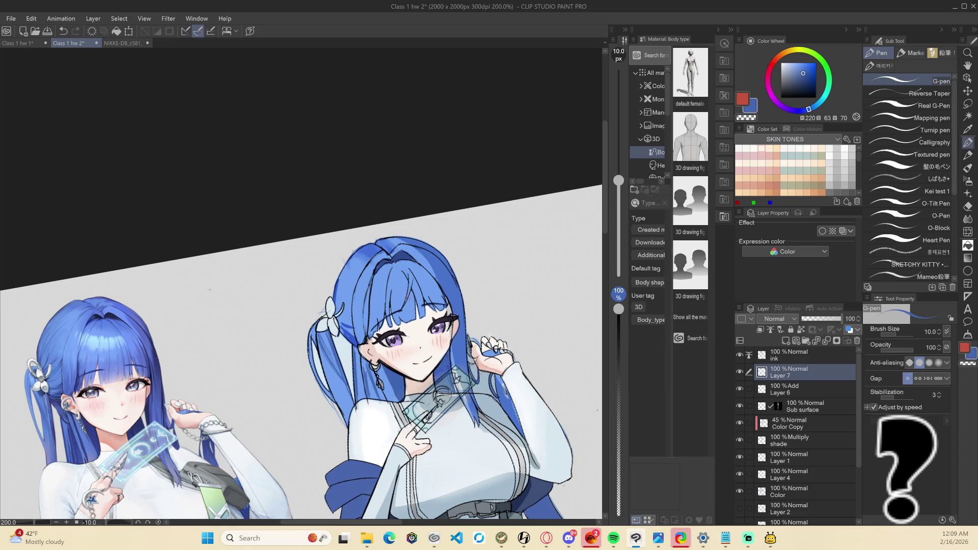
pyautogui.click(788, 62)
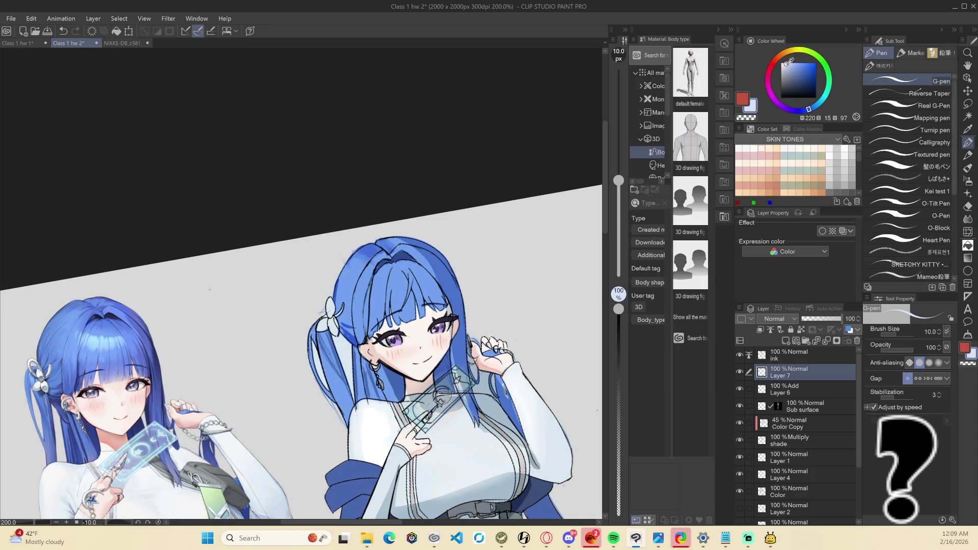
pyautogui.press('-')
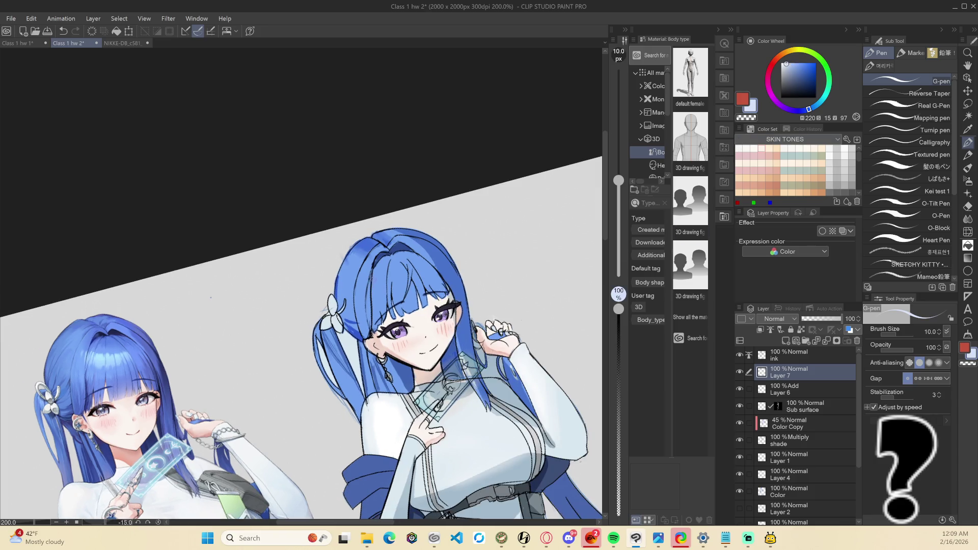
pyautogui.moveTo(371, 271)
pyautogui.mouseDown()
pyautogui.moveTo(371, 281)
pyautogui.moveTo(434, 279)
pyautogui.mouseUp()
pyautogui.hotkey('ctrl', 'z')
pyautogui.hotkey('ctrl', 'y')
pyautogui.moveTo(424, 267); pyautogui.dragTo(436, 265)
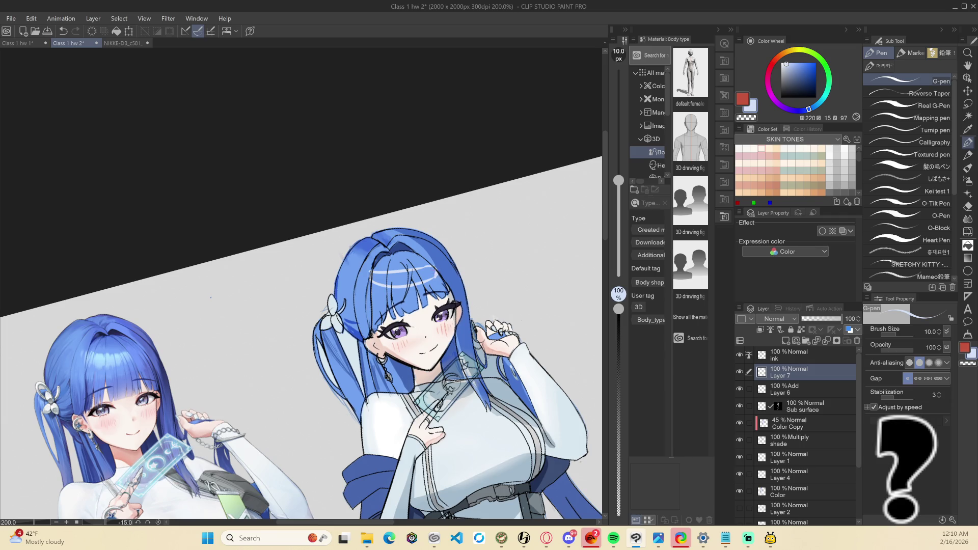
# Stroke more light highlights along the top of the hair
pyautogui.moveTo(435, 270); pyautogui.dragTo(402, 248)
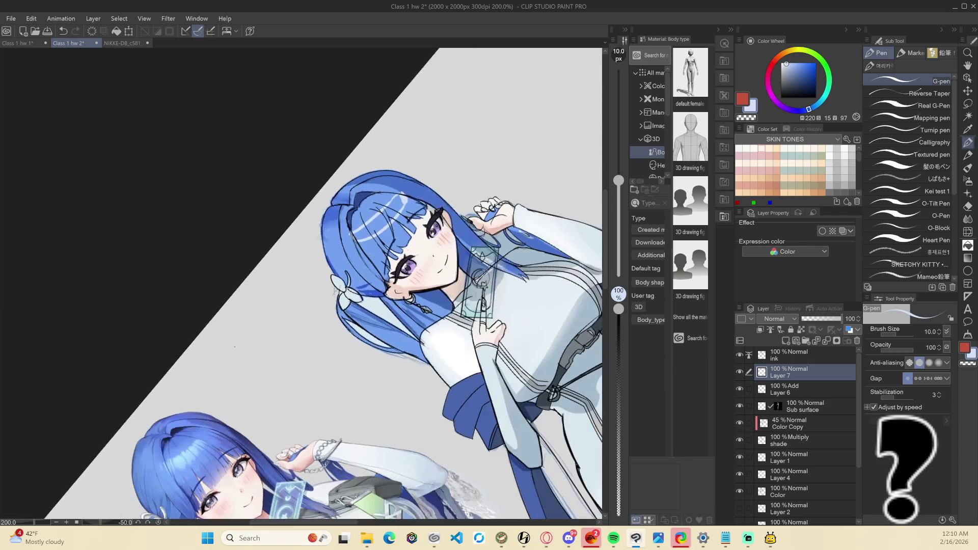
pyautogui.moveTo(400, 206); pyautogui.dragTo(358, 240)
pyautogui.moveTo(381, 227)
pyautogui.mouseDown()
pyautogui.moveTo(361, 241)
pyautogui.moveTo(397, 198)
pyautogui.moveTo(443, 313)
pyautogui.moveTo(422, 283)
pyautogui.mouseUp()
pyautogui.press('e')
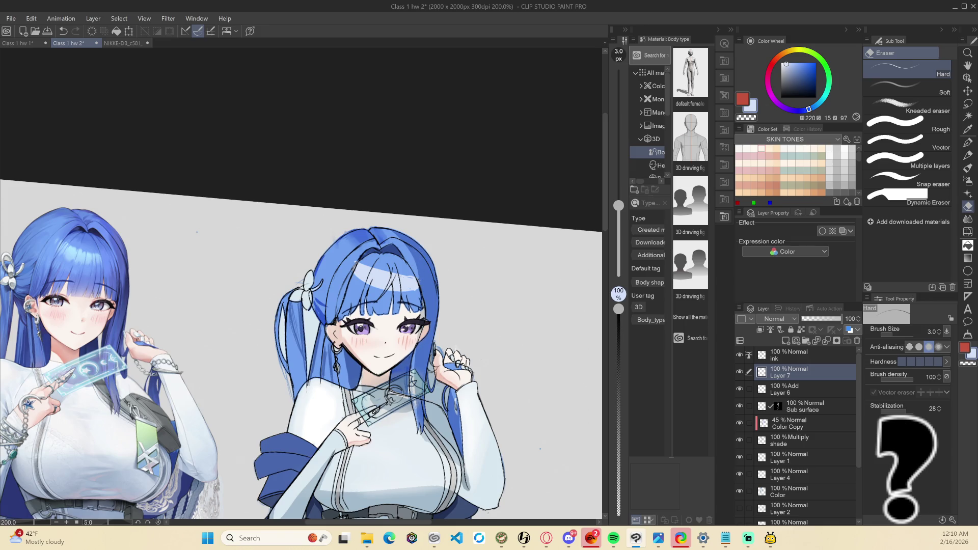
pyautogui.press('p')
pyautogui.moveTo(407, 229); pyautogui.dragTo(346, 295)
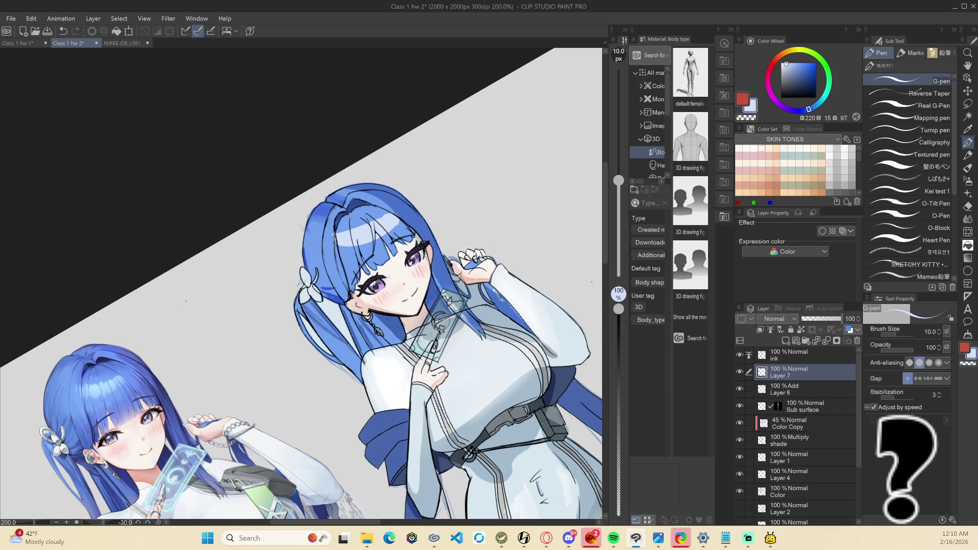
pyautogui.press('l')
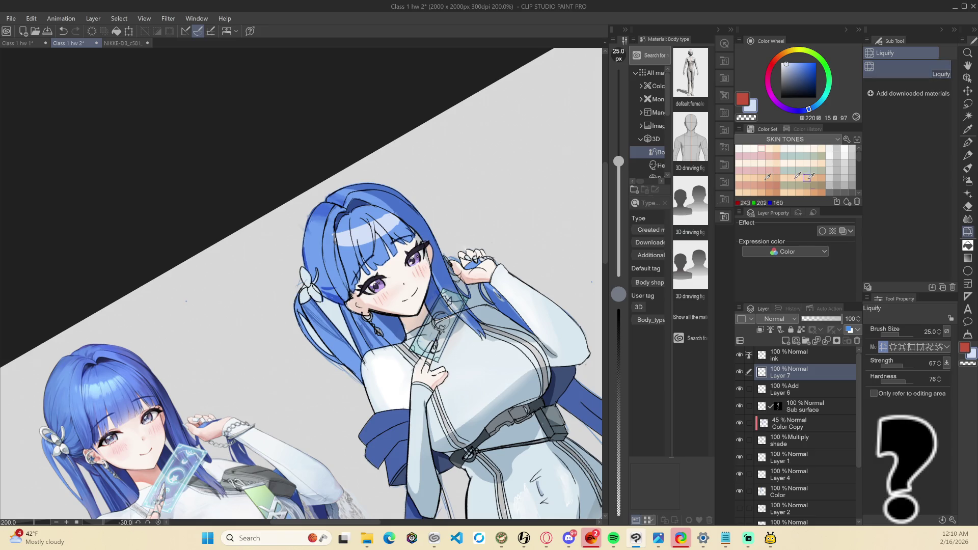
# Lower Liquify hardness to 12 and push the hair highlight strands at strength 24
pyautogui.press('^')
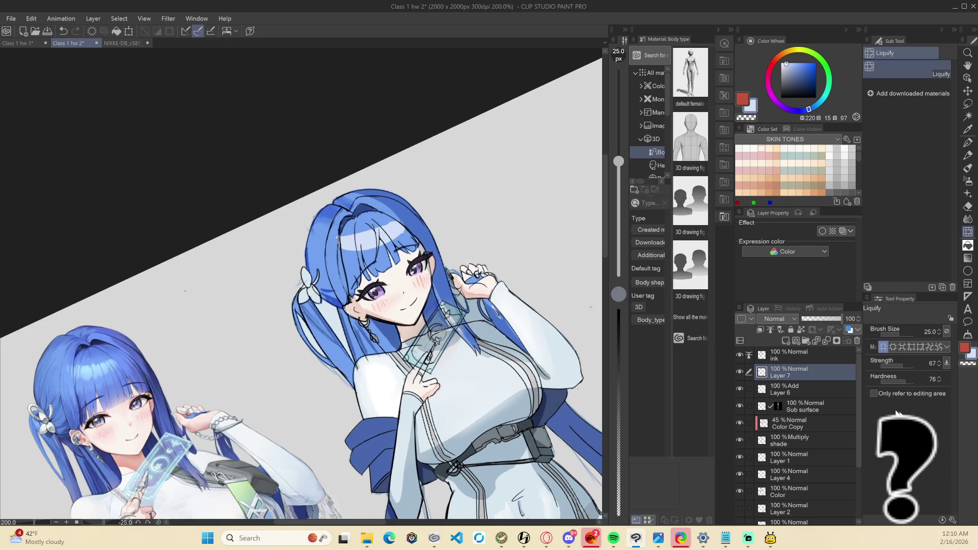
pyautogui.moveTo(898, 384); pyautogui.dragTo(895, 384)
pyautogui.press('^')
pyautogui.press('^')
pyautogui.press('^')
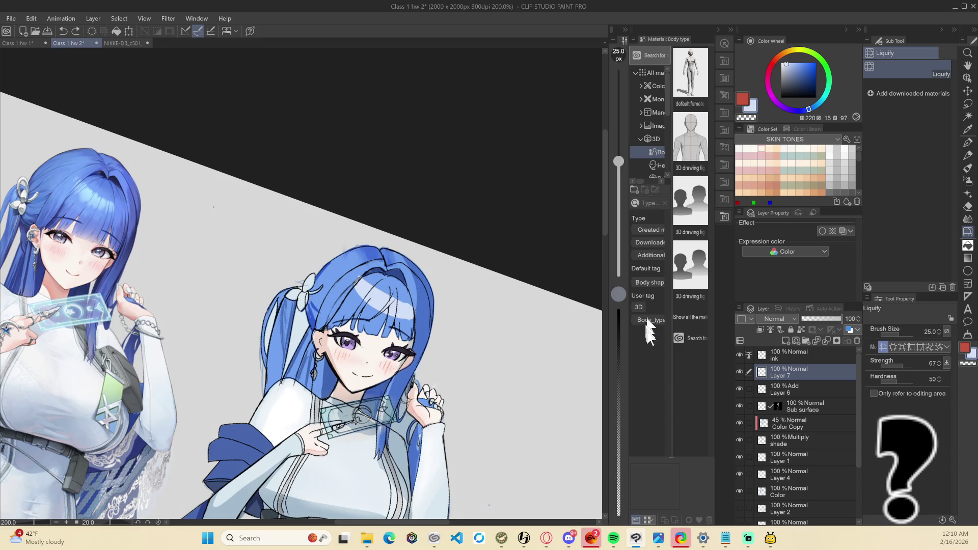
pyautogui.click(884, 379)
pyautogui.click(884, 362)
pyautogui.click(888, 366)
pyautogui.moveTo(406, 305)
pyautogui.mouseDown()
pyautogui.moveTo(407, 289)
pyautogui.moveTo(385, 320)
pyautogui.moveTo(388, 302)
pyautogui.moveTo(372, 312)
pyautogui.moveTo(378, 271)
pyautogui.mouseUp()
# Raise Liquify strength to 82, shrink the brush, and nudge the highlight strands into place
pyautogui.moveTo(887, 363); pyautogui.dragTo(899, 365)
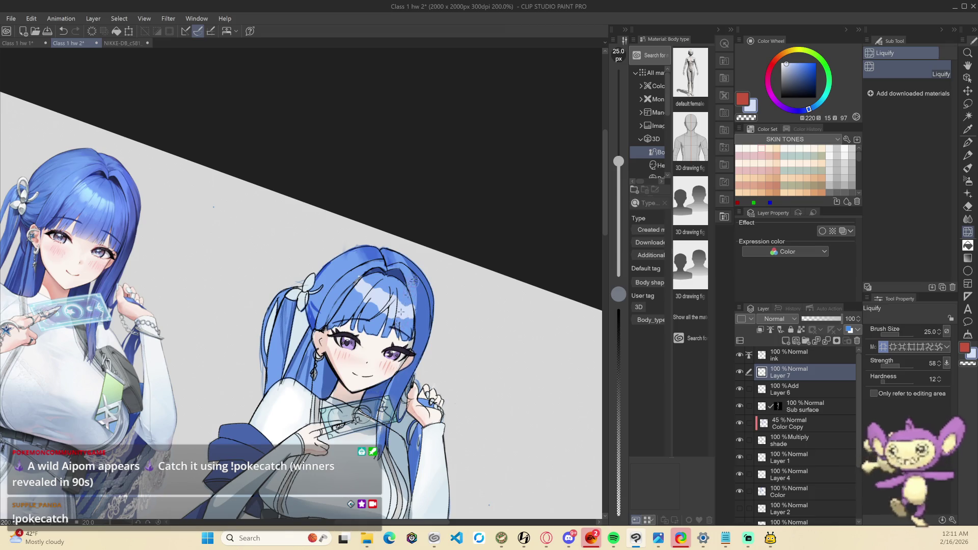
pyautogui.click(906, 365)
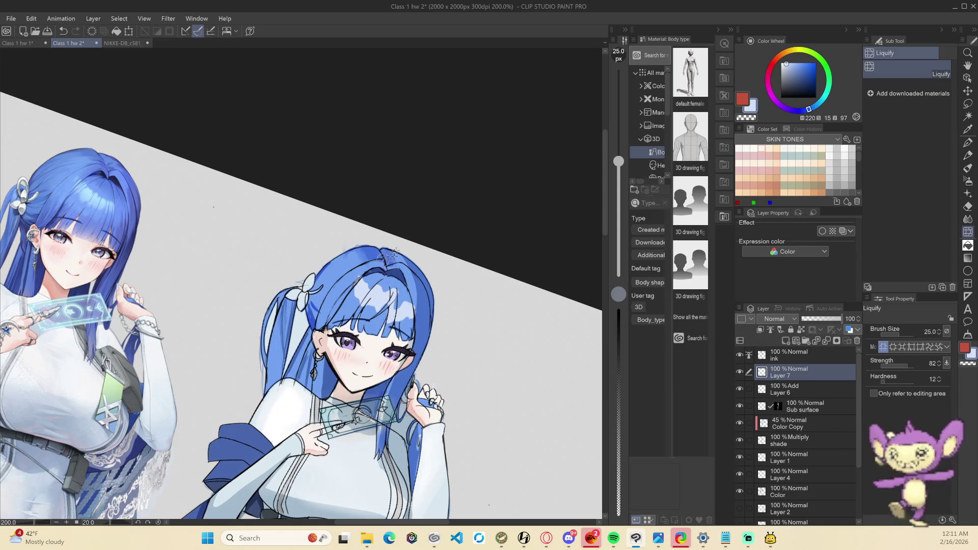
pyautogui.press('[')
pyautogui.press('[')
pyautogui.press('[')
pyautogui.press('[')
pyautogui.press('[')
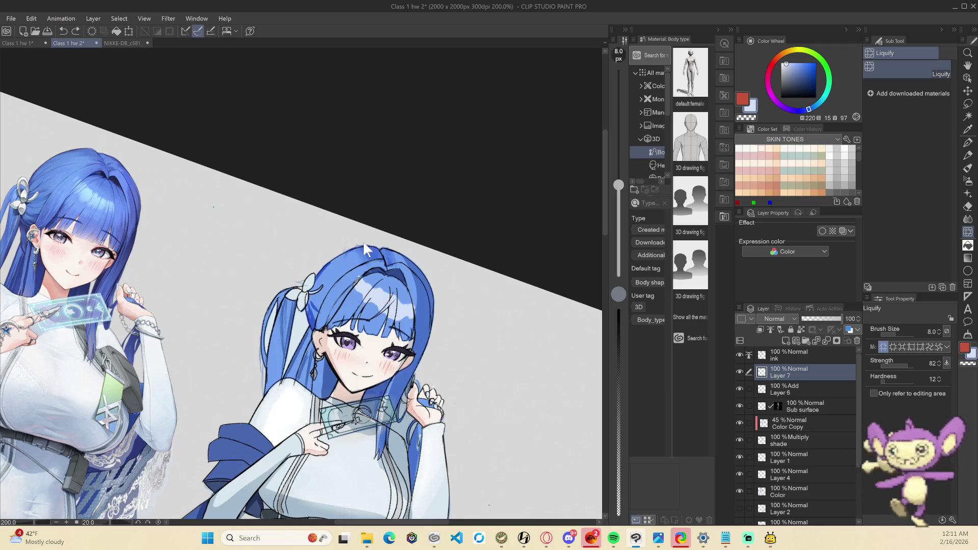
pyautogui.moveTo(423, 296)
pyautogui.mouseDown()
pyautogui.moveTo(405, 325)
pyautogui.moveTo(408, 313)
pyautogui.mouseUp()
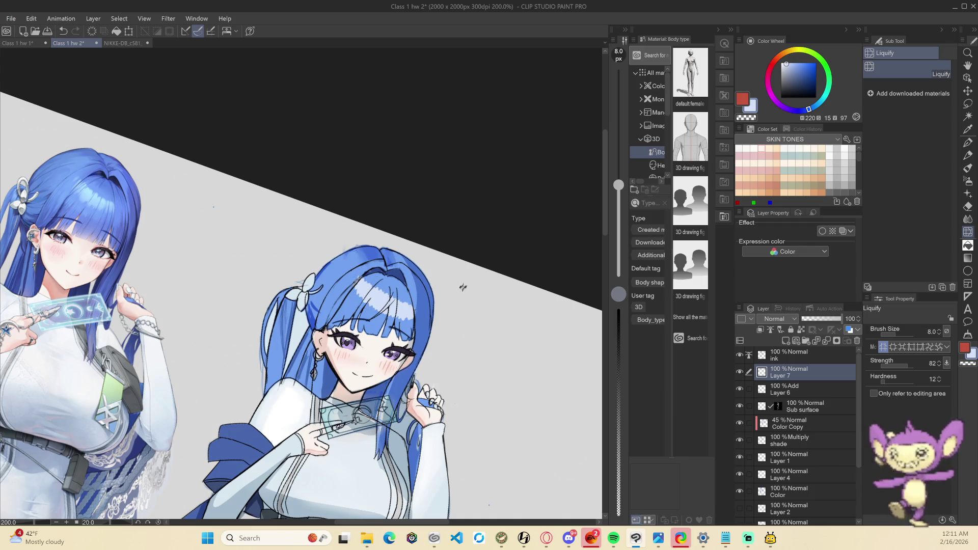
pyautogui.press('-')
pyautogui.press('-')
pyautogui.press('-')
pyautogui.press('-')
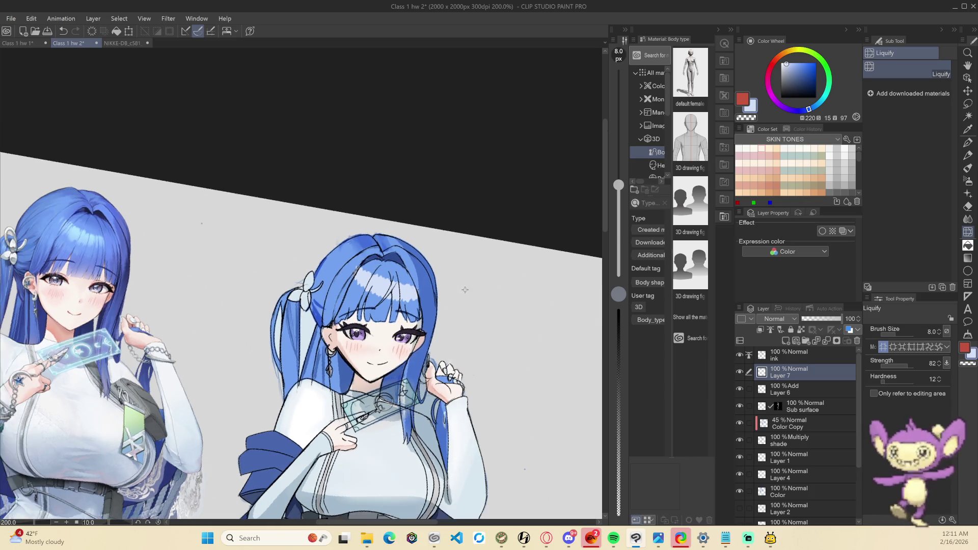
pyautogui.press('-')
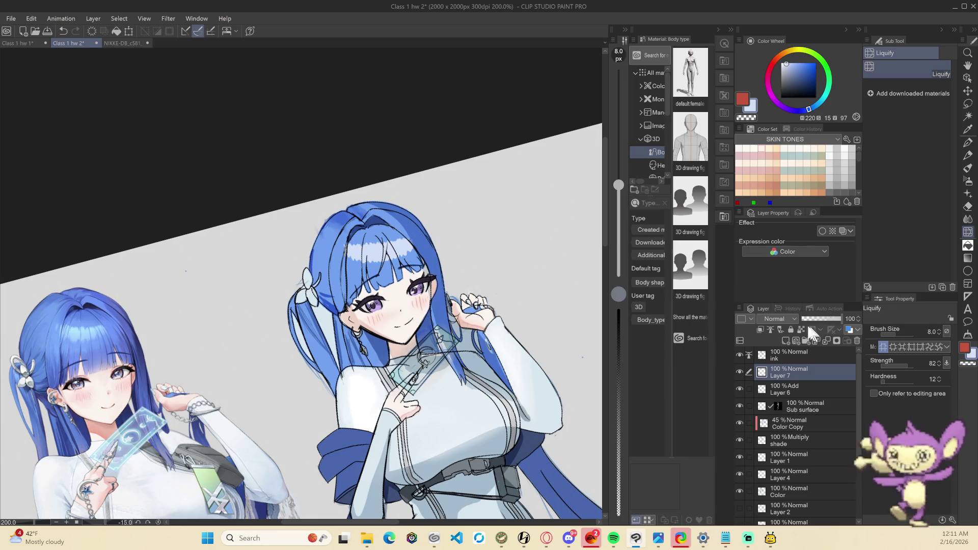
# Zoom in on the face, clean up the hair highlight strokes with the Hard eraser, then zoom out
pyautogui.hotkey('ctrl', '+')
pyautogui.hotkey('ctrl', '+')
pyautogui.hotkey('ctrl', '+')
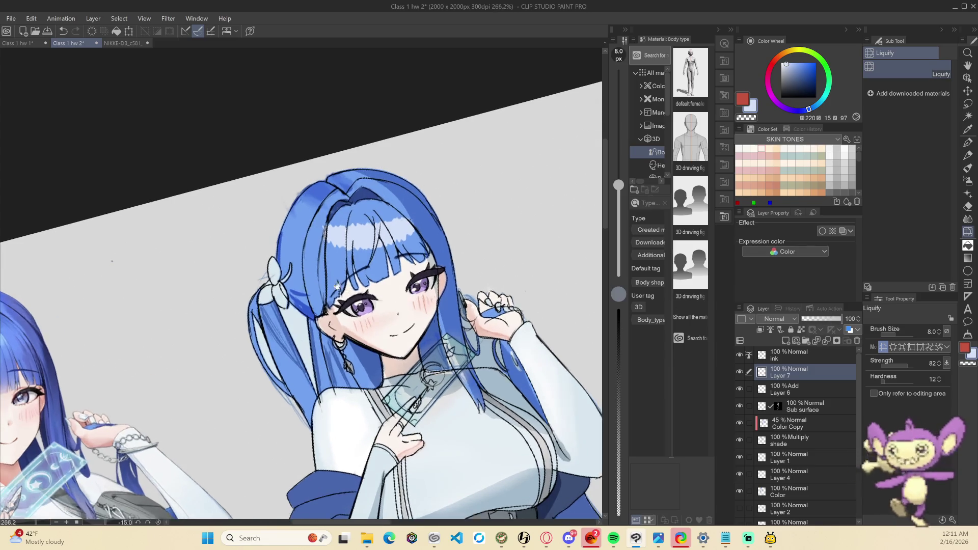
pyautogui.scroll(3, 439, 285)
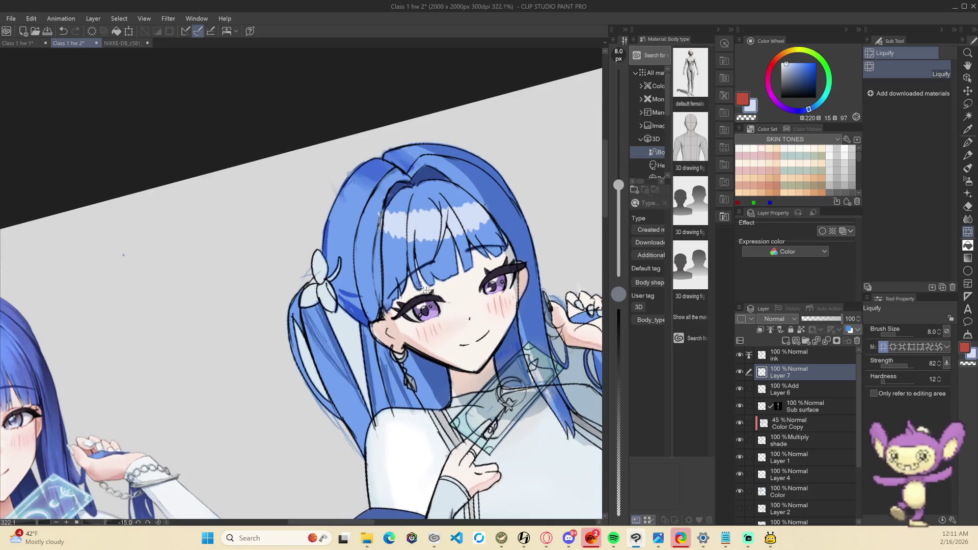
pyautogui.press('e')
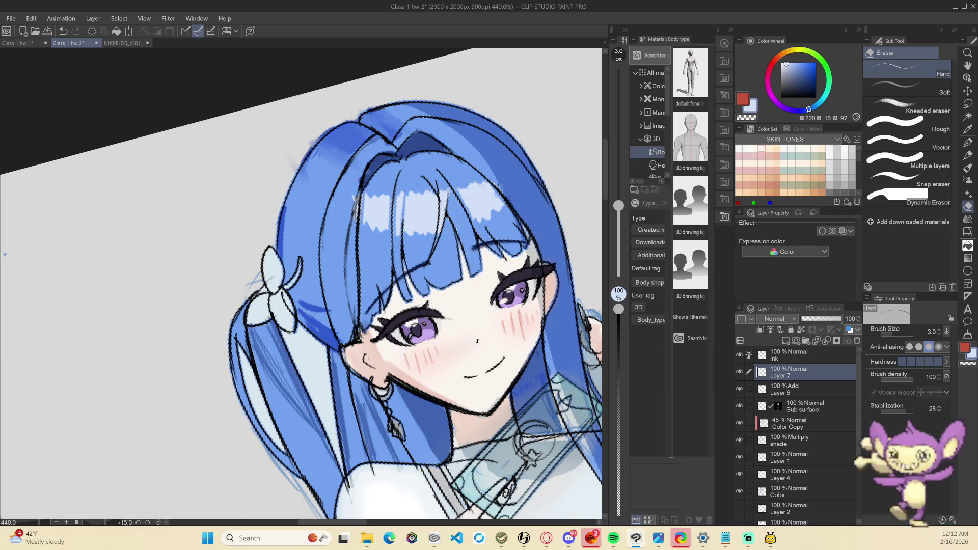
pyautogui.scroll(-5, 300, 282)
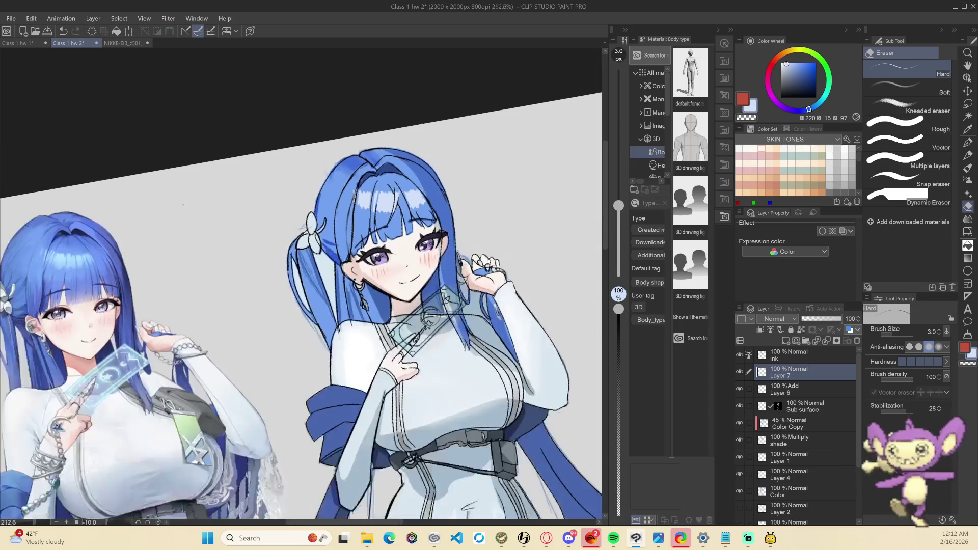
pyautogui.scroll(-2, 300, 306)
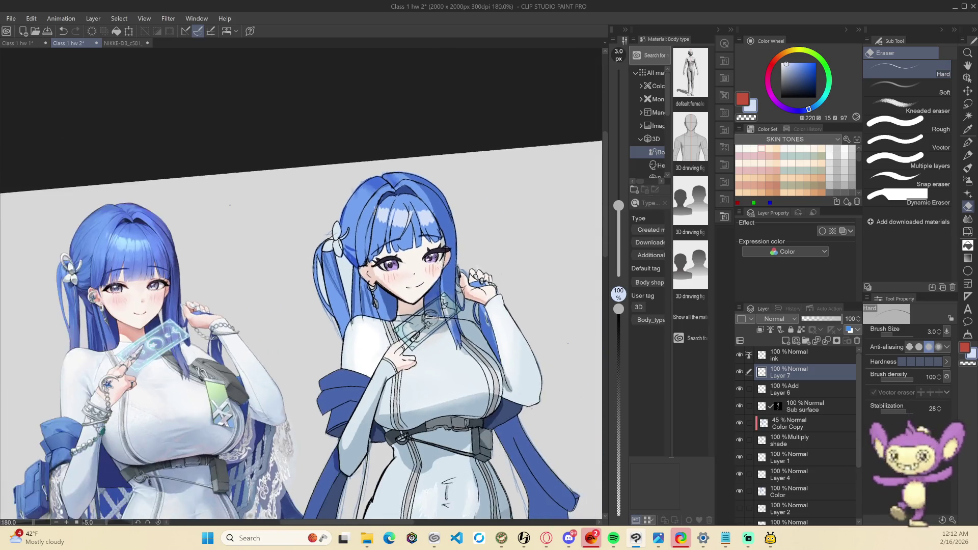
# Set Layer 7 to Overlay blending at 74% opacity
pyautogui.click(774, 318)
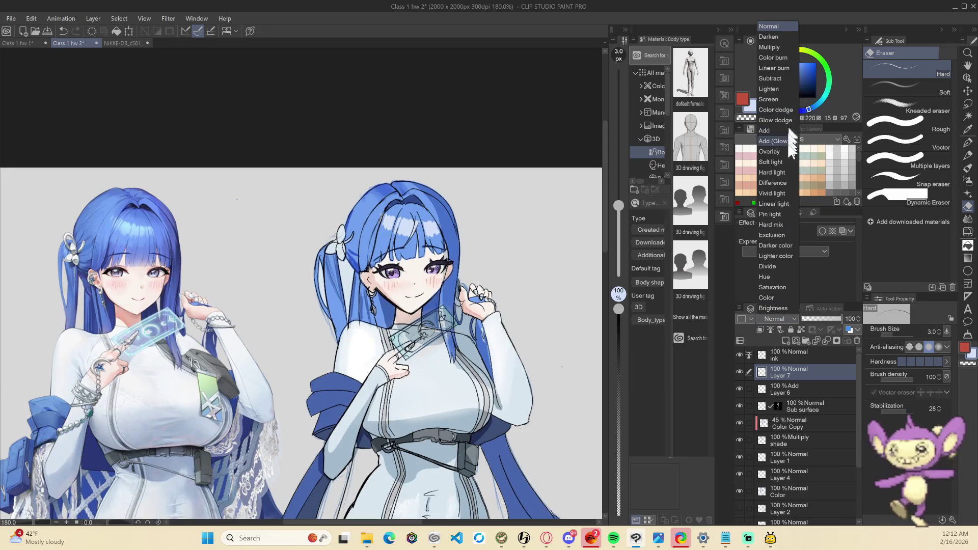
pyautogui.click(769, 151)
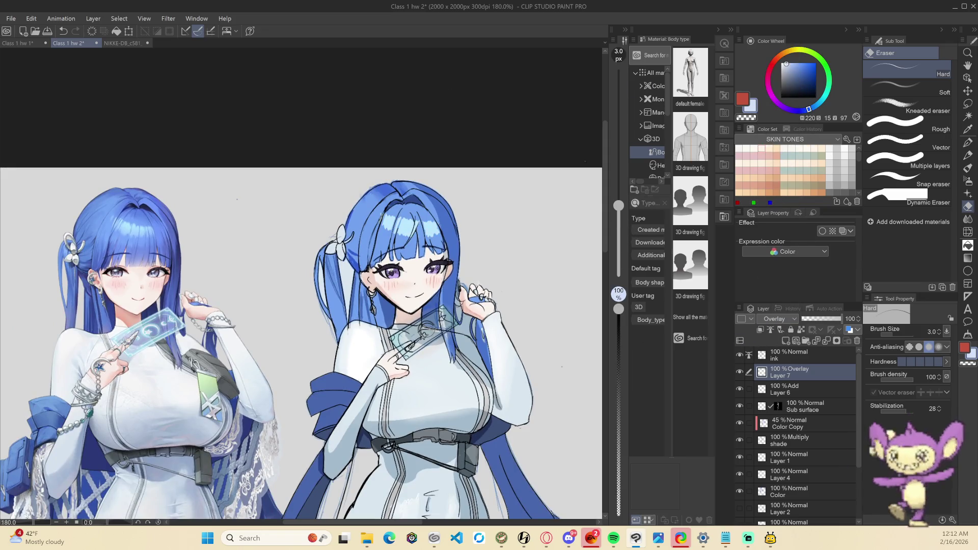
pyautogui.click(815, 319)
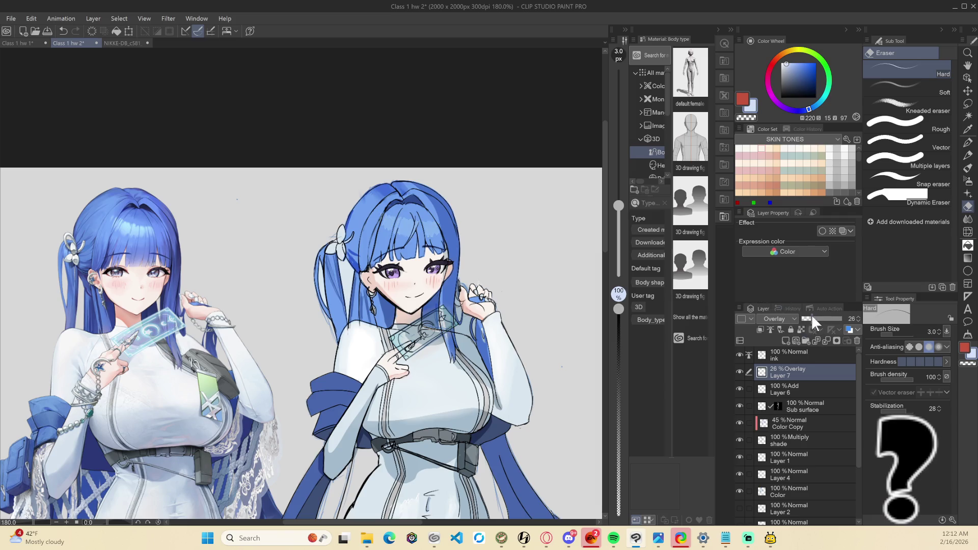
pyautogui.moveTo(818, 317); pyautogui.dragTo(833, 324)
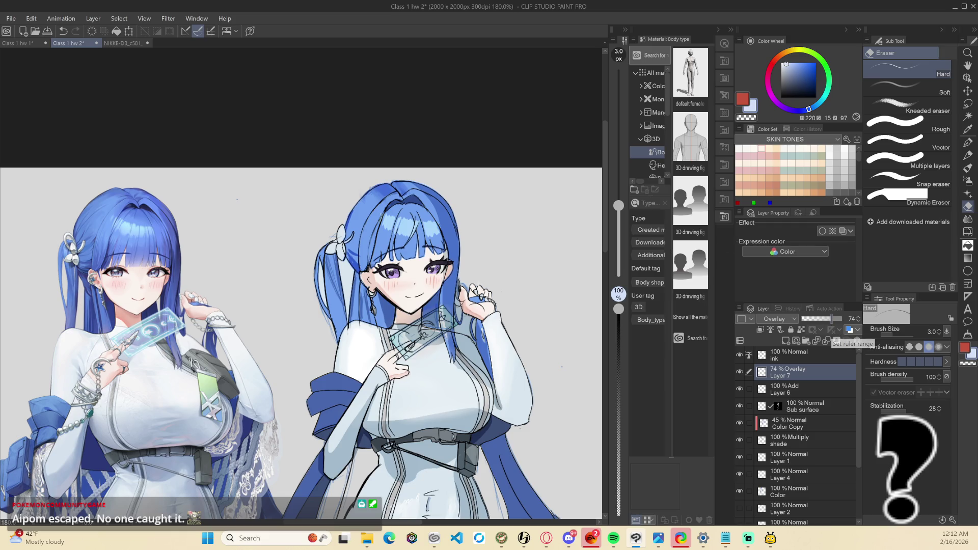
# Soften the hair highlights slightly with the Blend > Blur sub tool
pyautogui.press('j')
pyautogui.click(907, 87)
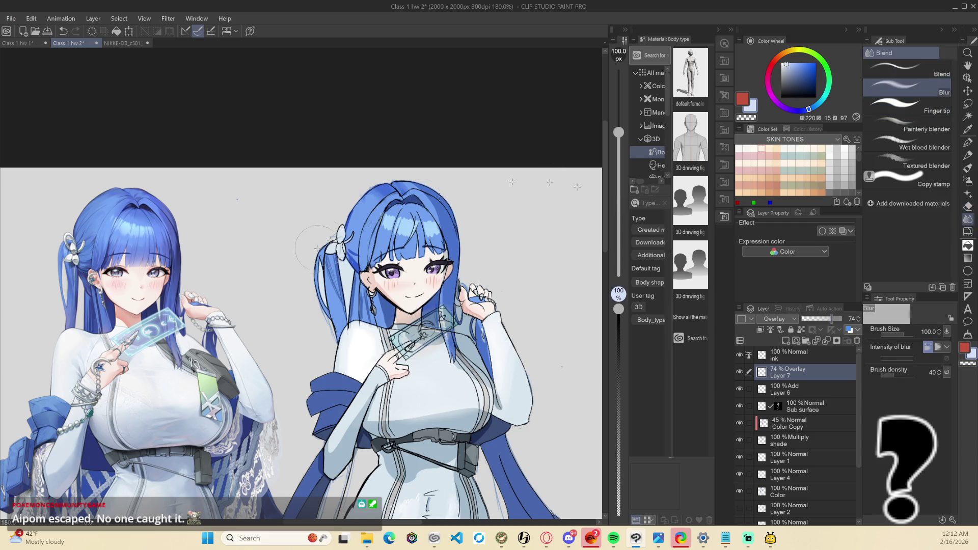
pyautogui.scroll(2, 360, 249)
pyautogui.moveTo(397, 224)
pyautogui.mouseDown()
pyautogui.moveTo(485, 220)
pyautogui.moveTo(461, 229)
pyautogui.moveTo(496, 219)
pyautogui.moveTo(408, 183)
pyautogui.moveTo(497, 146)
pyautogui.mouseUp()
pyautogui.scroll(-5, 499, 144)
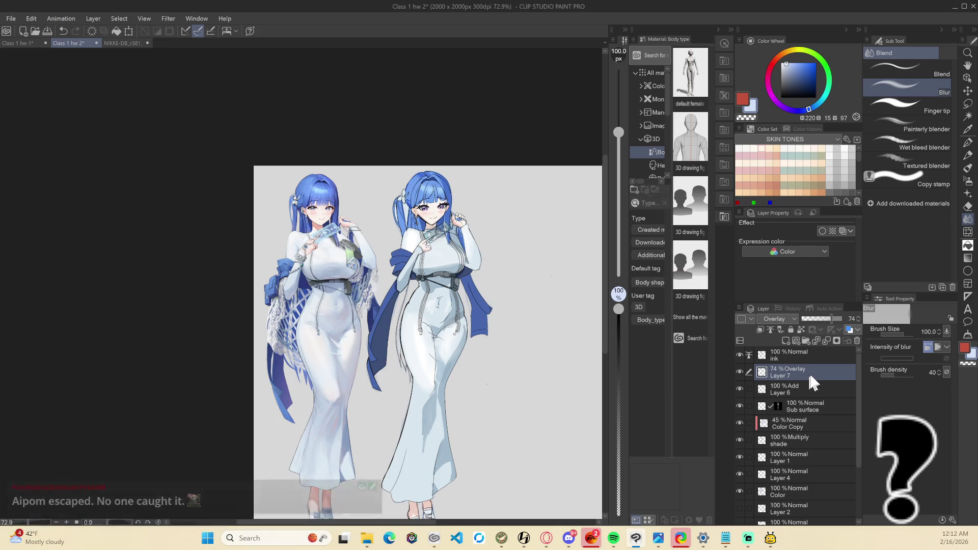
# Copy-paste Layer 7 and set Layer 7 Copy to Add (Glow) at about 18% opacity
pyautogui.hotkey('ctrl', 'c')
pyautogui.hotkey('ctrl', 'v')
pyautogui.click(787, 318)
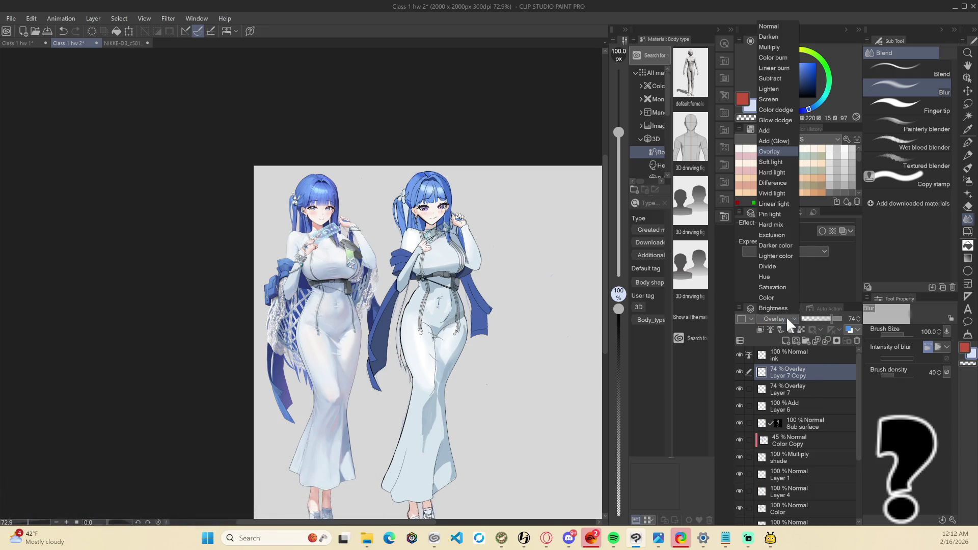
pyautogui.click(781, 142)
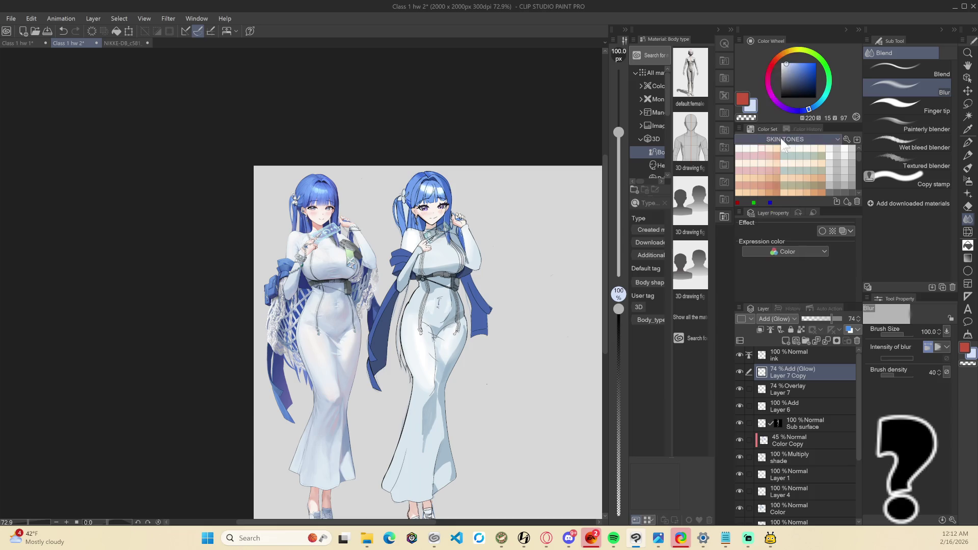
pyautogui.click(818, 317)
pyautogui.moveTo(818, 316); pyautogui.dragTo(810, 316)
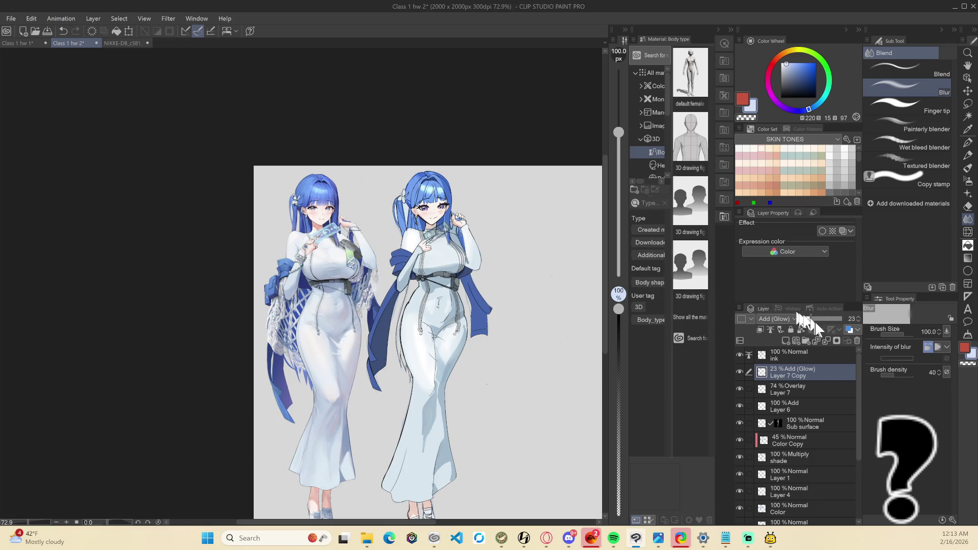
pyautogui.moveTo(813, 321); pyautogui.dragTo(809, 319)
pyautogui.scroll(-3, 542, 315)
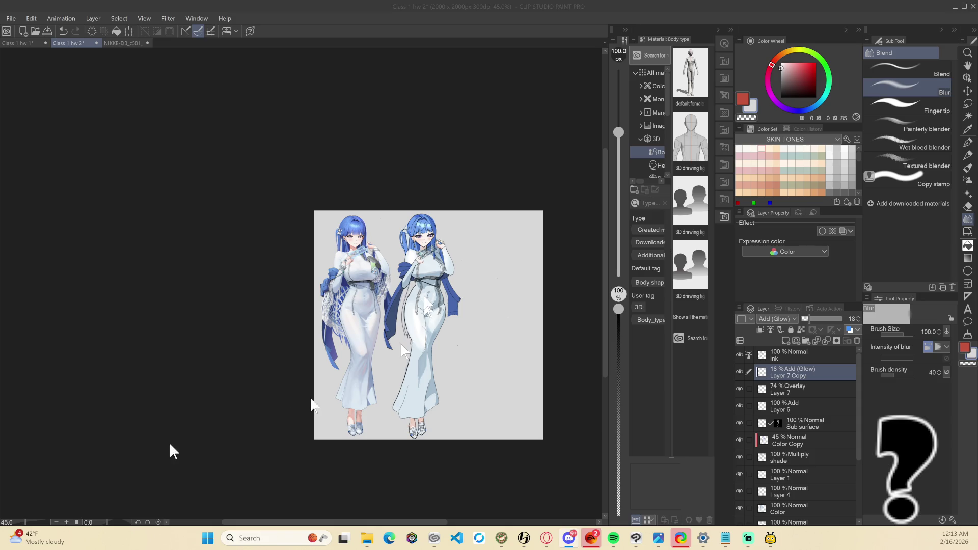
# Create a new blank 2000 × 2000 Illustration canvas
pyautogui.scroll(1, 435, 201)
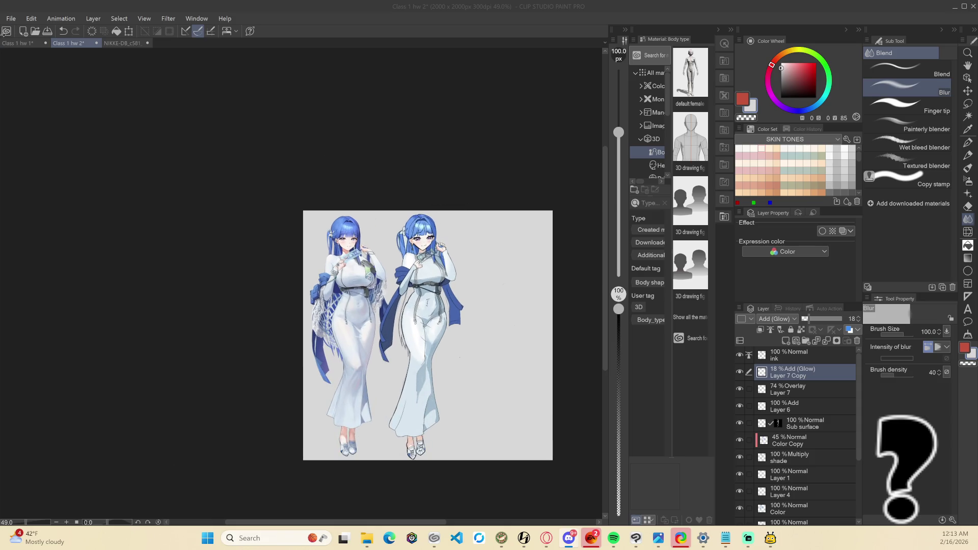
pyautogui.click(10, 19)
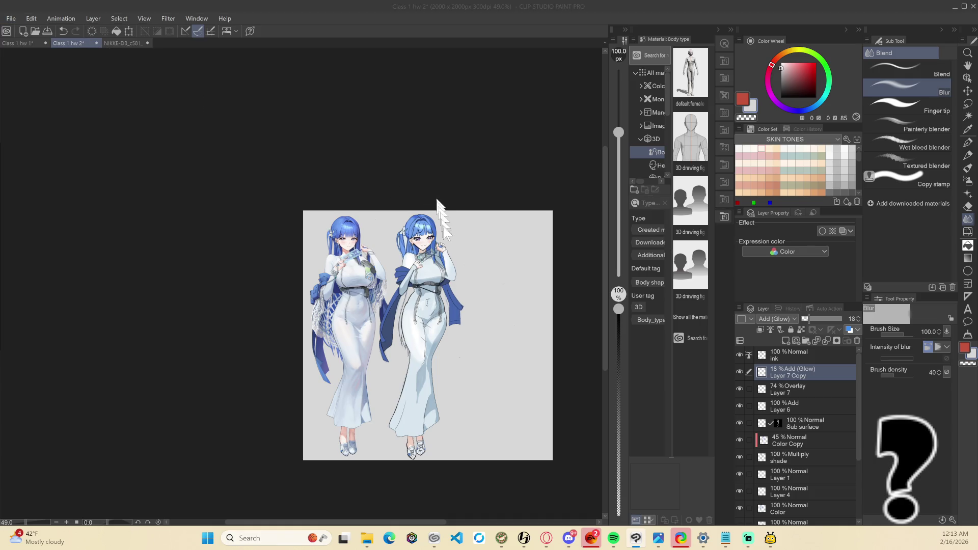
pyautogui.hotkey('ctrl', 'n')
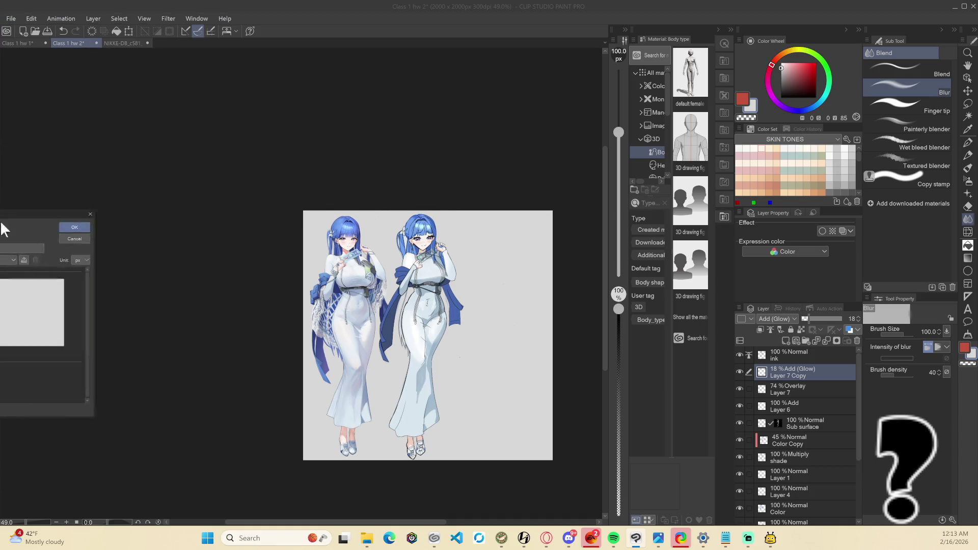
pyautogui.click(577, 162)
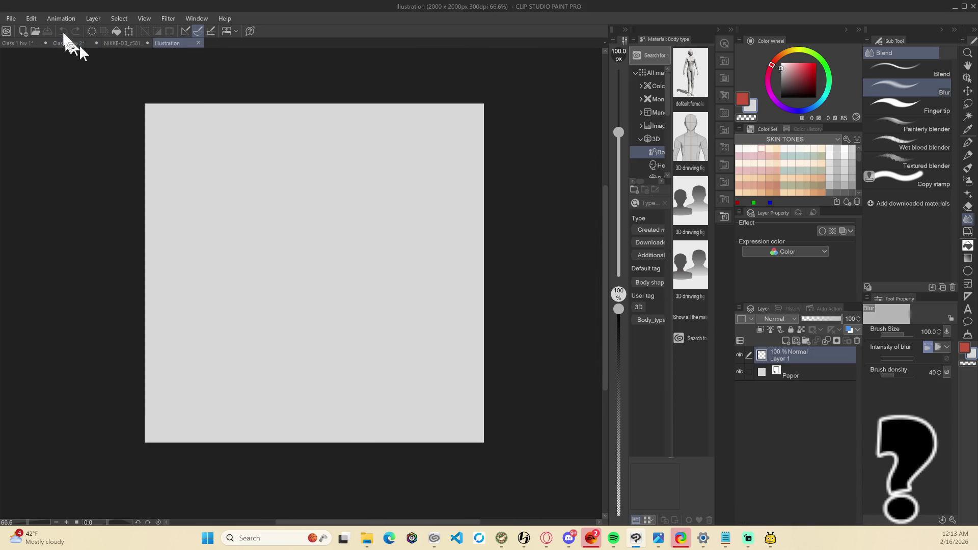
# Change the new canvas size to 4000 × 4000 px via Edit > Change Canvas Size
pyautogui.click(28, 18)
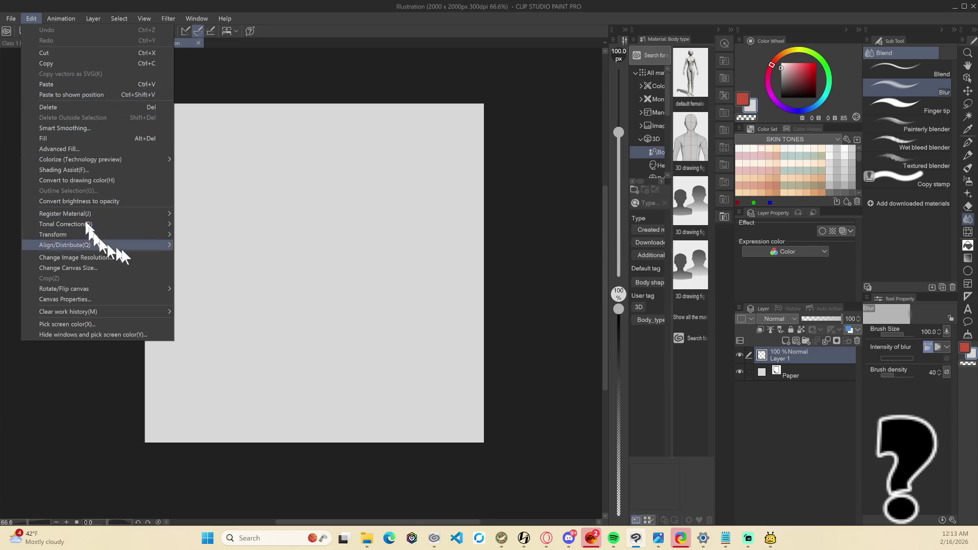
pyautogui.click(136, 268)
pyautogui.doubleClick(330, 365)
pyautogui.write('4000')
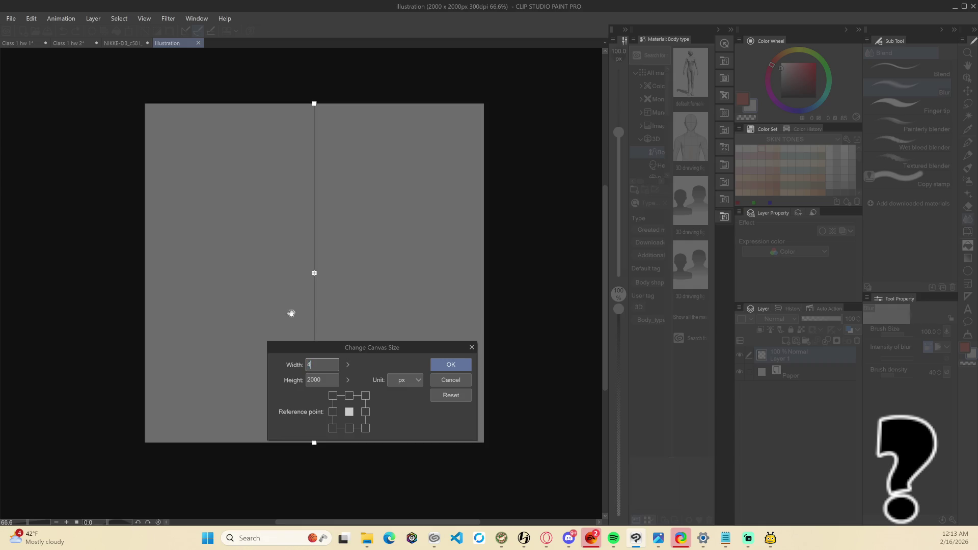
pyautogui.press('Tab')
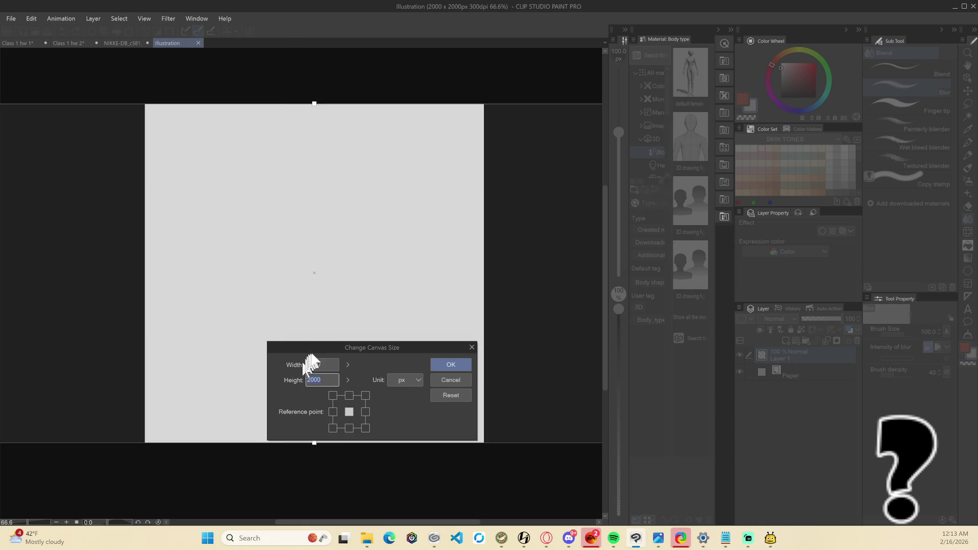
pyautogui.write('4000')
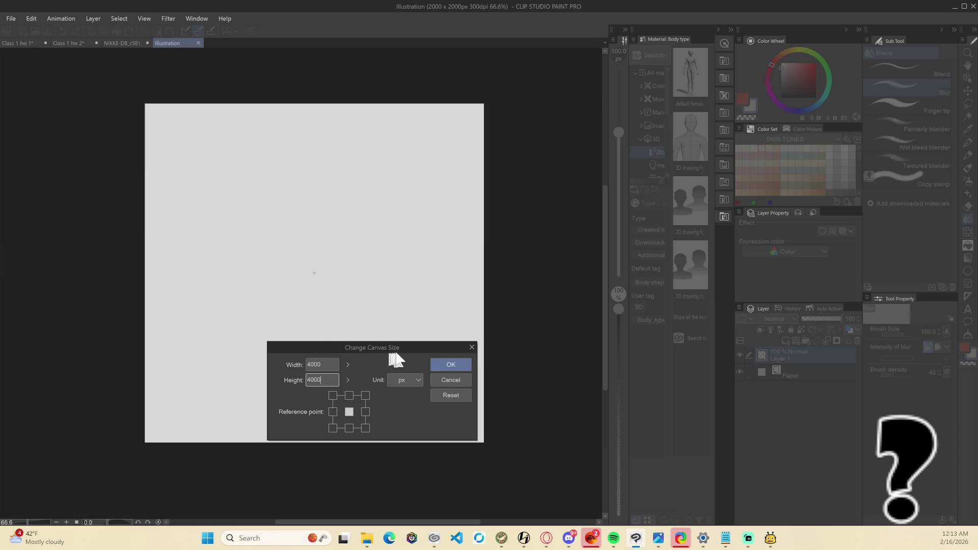
pyautogui.press('Return')
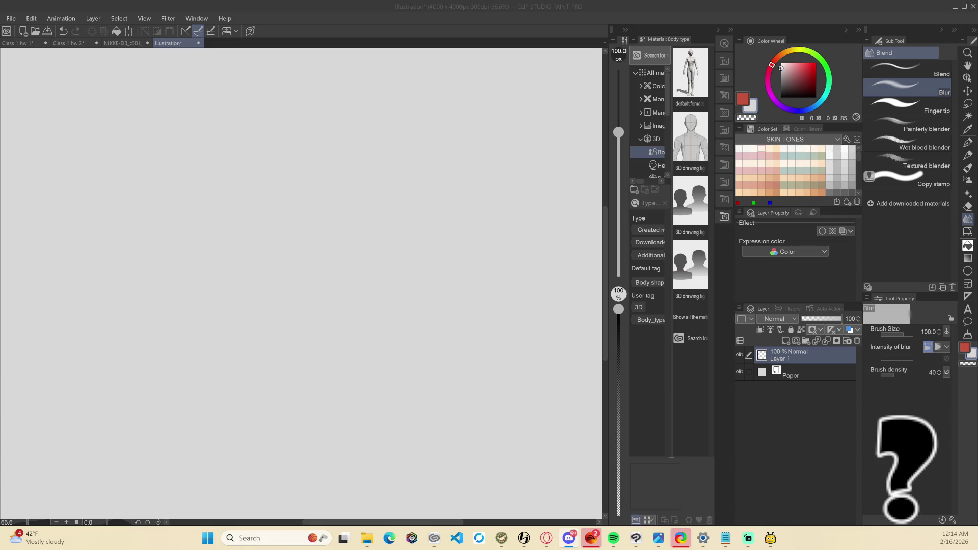
pyautogui.click(71, 43)
# Scroll through the Class 1 hw 2 layers and zoom to 66.6% to review both girls
pyautogui.scroll(1, 555, 300)
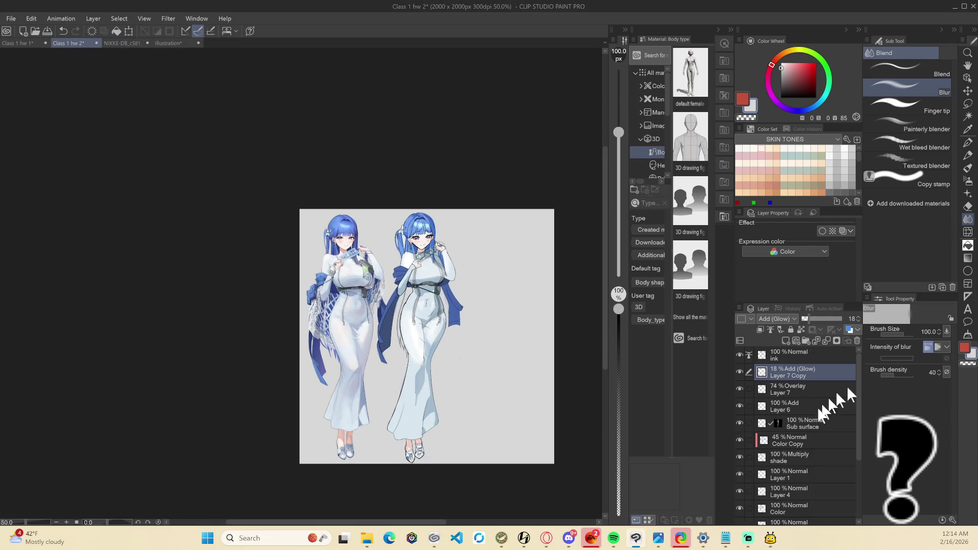
pyautogui.scroll(-4, 820, 428)
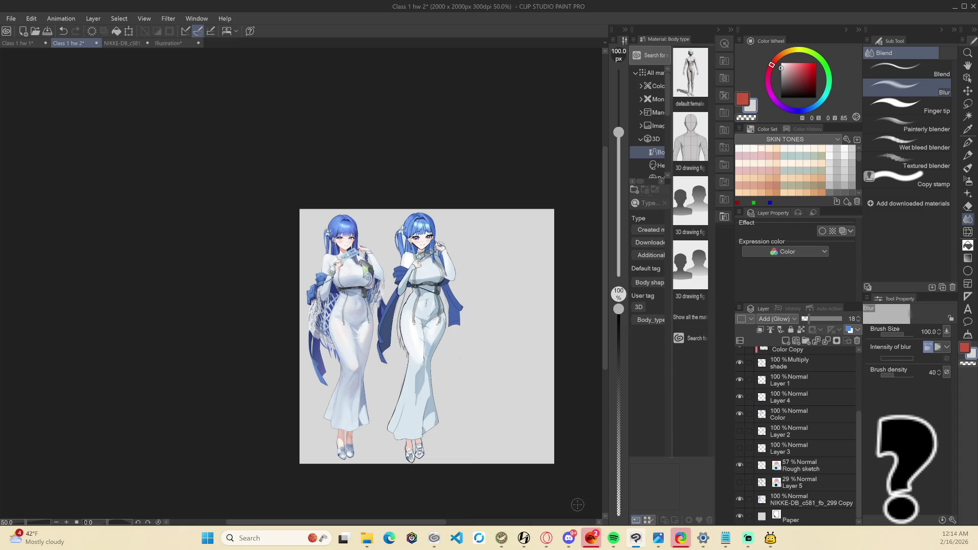
pyautogui.moveTo(366, 538)
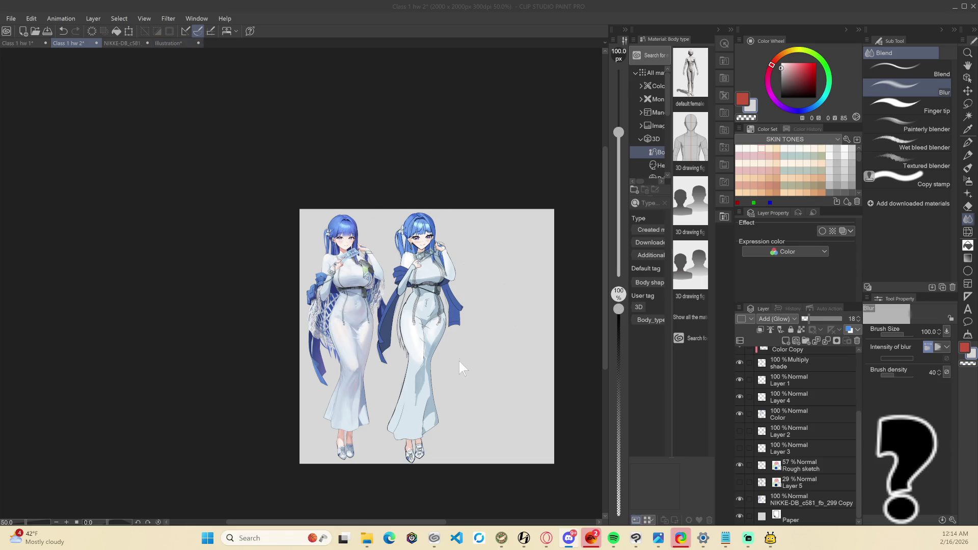
pyautogui.scroll(3, 460, 362)
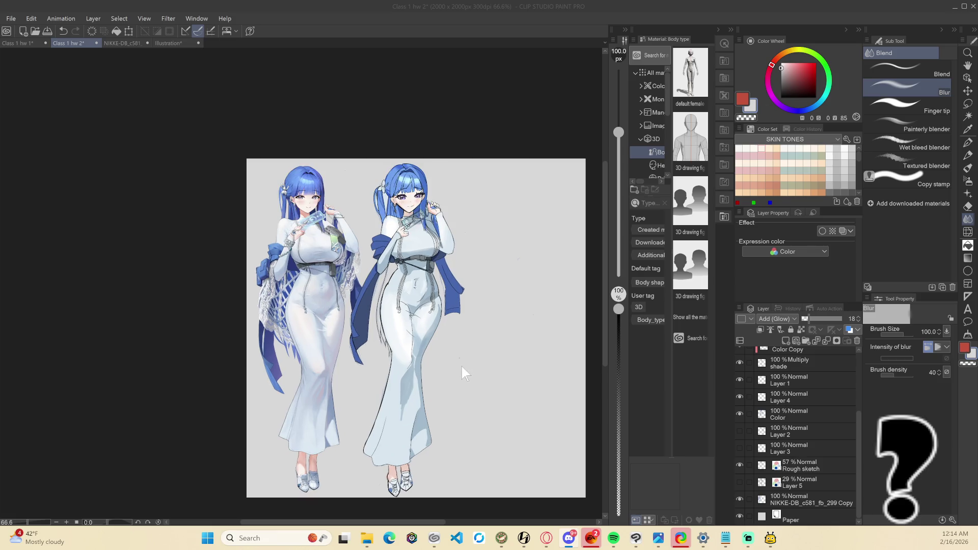
pyautogui.scroll(5, 826, 405)
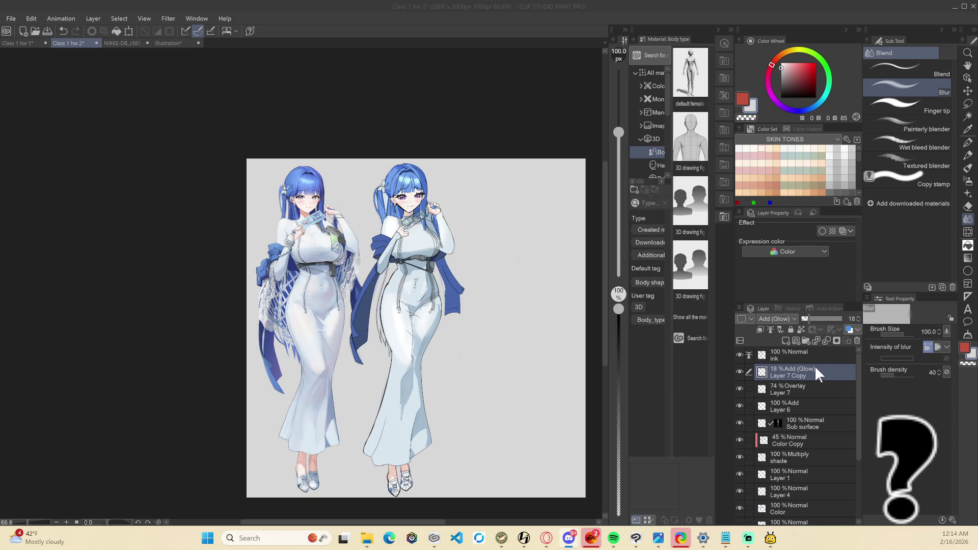
pyautogui.scroll(-3, 820, 386)
pyautogui.scroll(1, 824, 400)
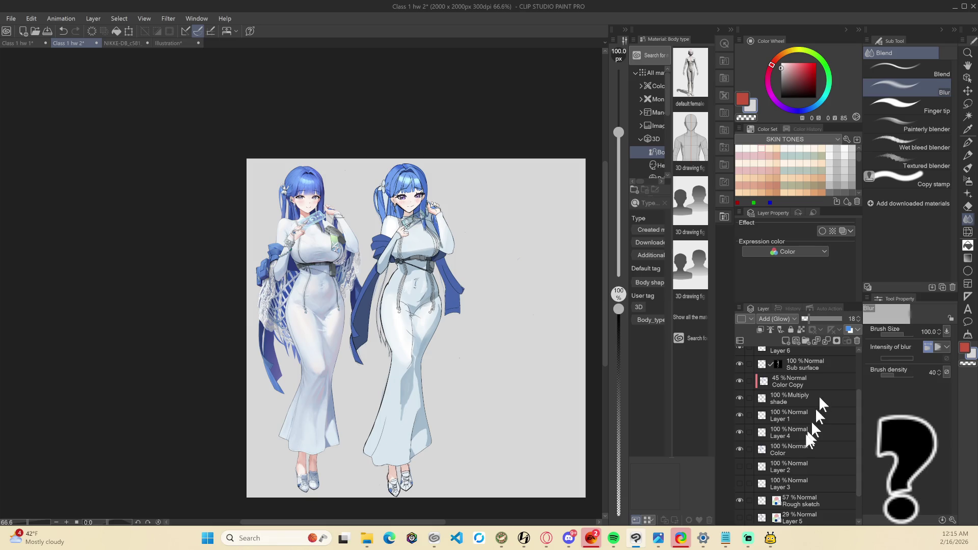
pyautogui.keyDown('shift'); pyautogui.click(806, 430); pyautogui.keyUp('shift')
pyautogui.rightClick(816, 384)
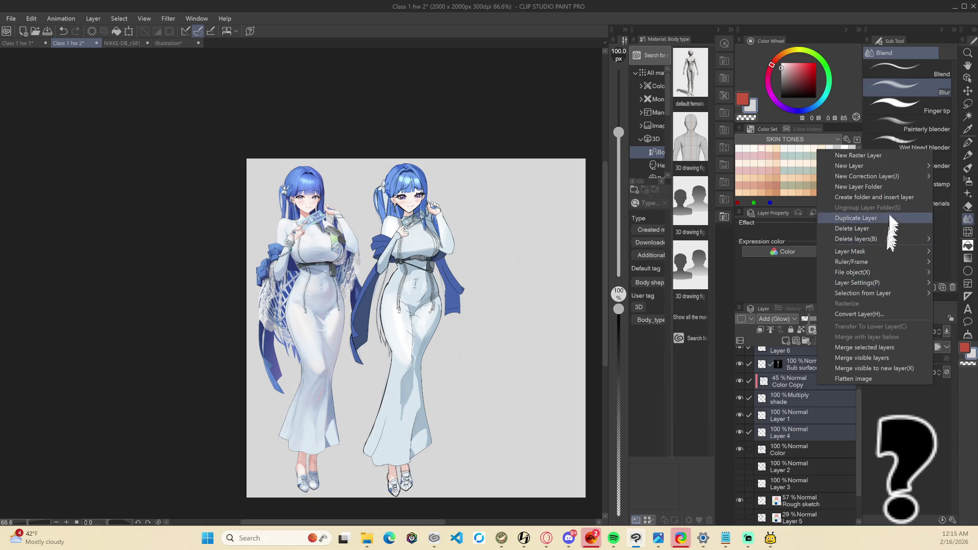
pyautogui.click(882, 196)
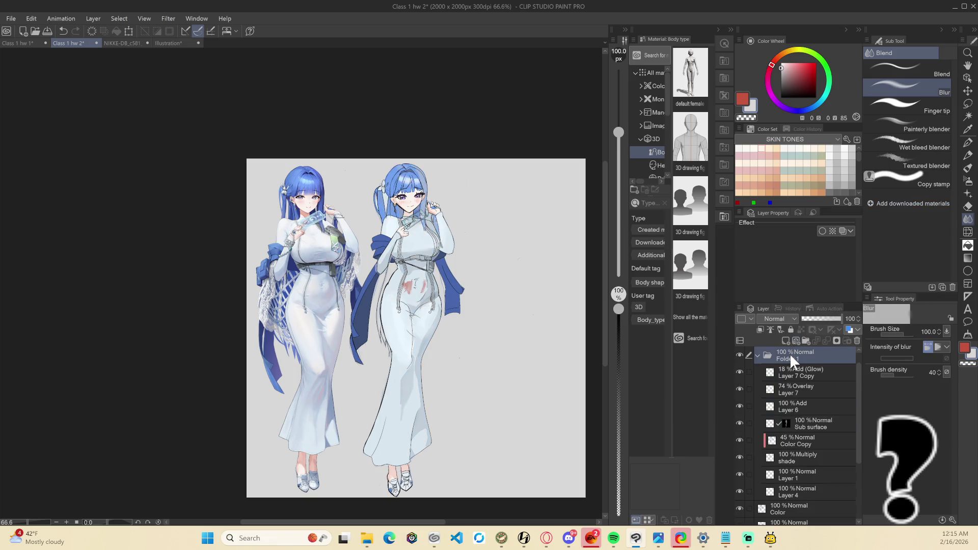
pyautogui.hotkey('ctrl', 'z')
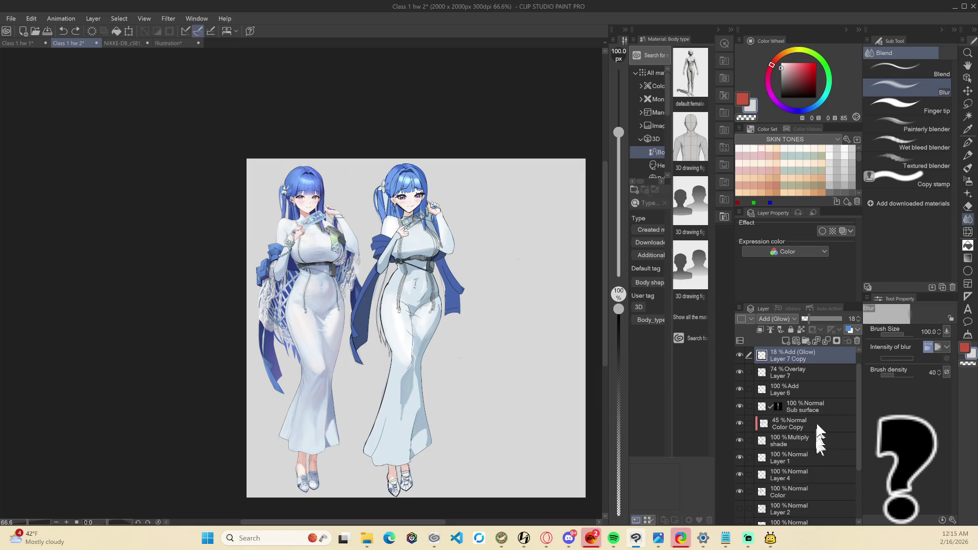
pyautogui.scroll(-2, 810, 433)
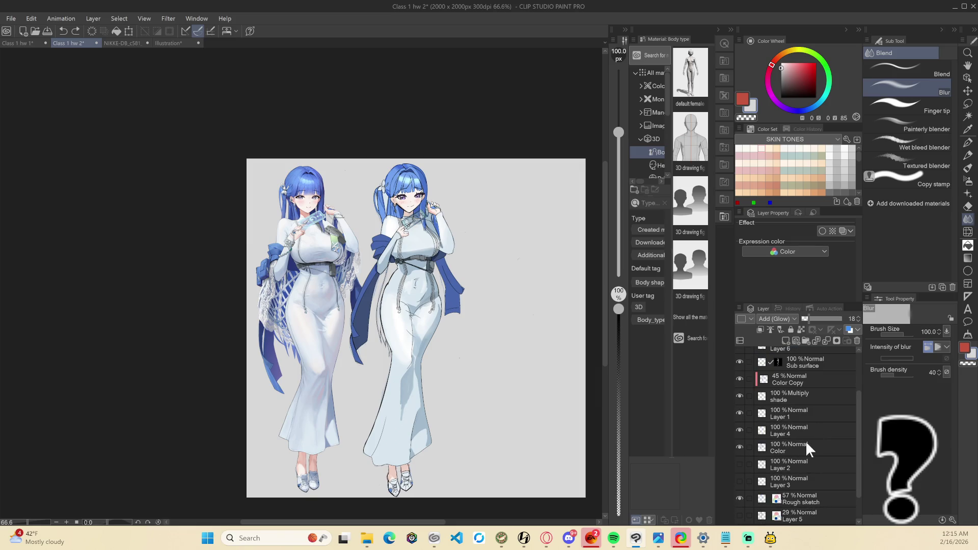
pyautogui.keyDown('shift'); pyautogui.click(806, 441); pyautogui.keyUp('shift')
pyautogui.scroll(3, 809, 431)
pyautogui.rightClick(835, 376)
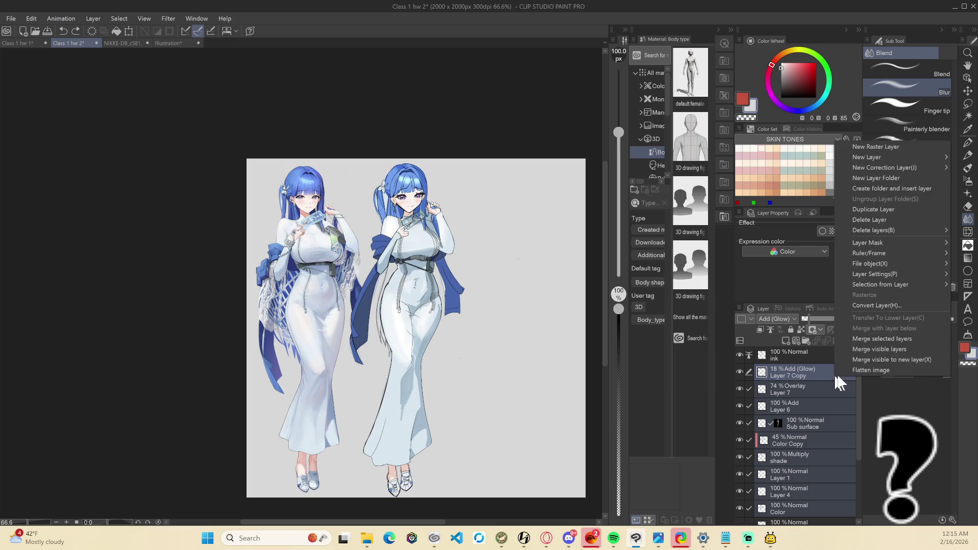
pyautogui.click(908, 189)
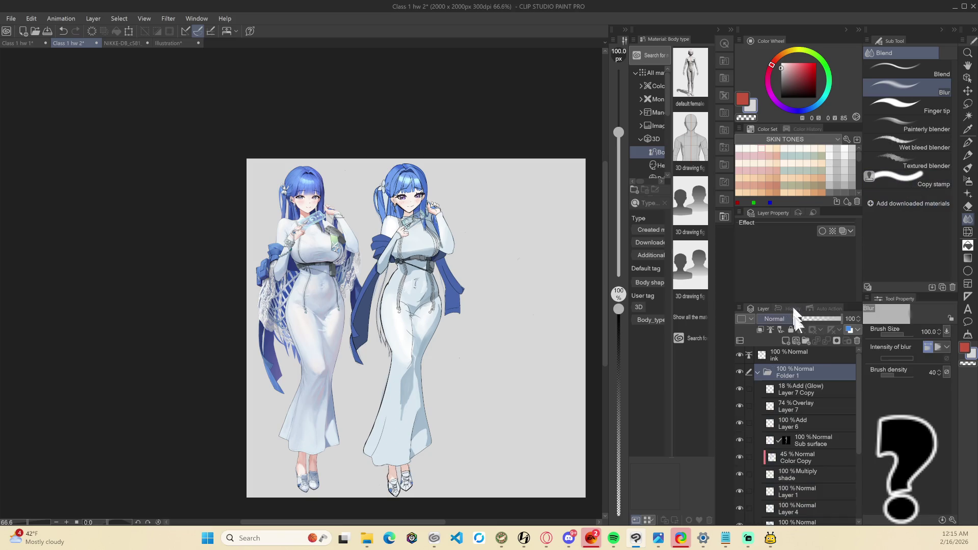
pyautogui.hotkey('ctrl', 'z')
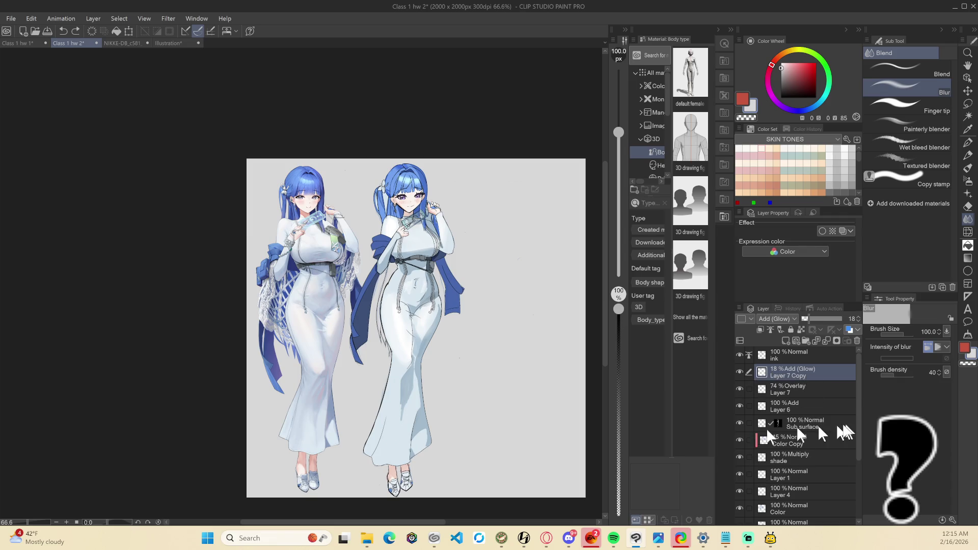
pyautogui.scroll(-2, 815, 441)
pyautogui.scroll(2, 810, 443)
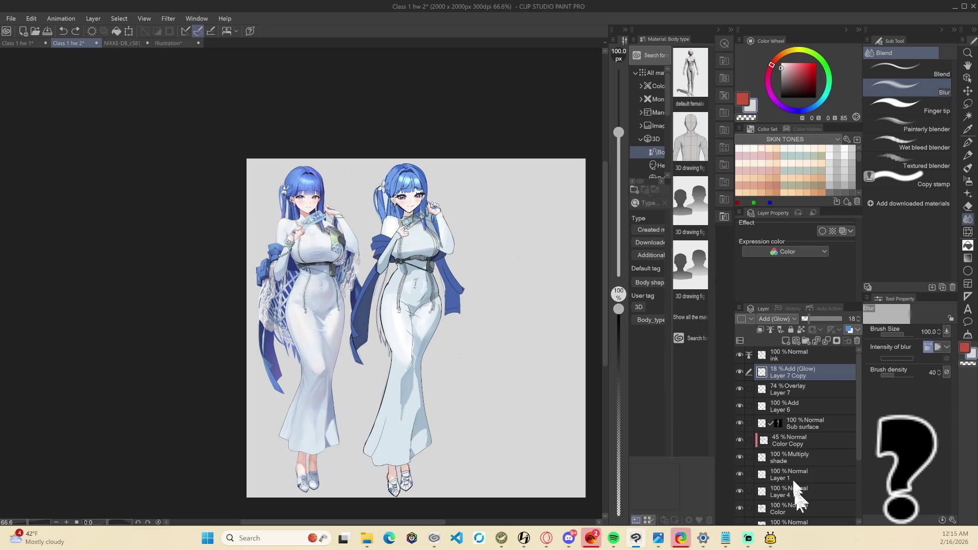
pyautogui.scroll(-3, 797, 476)
pyautogui.scroll(2, 784, 449)
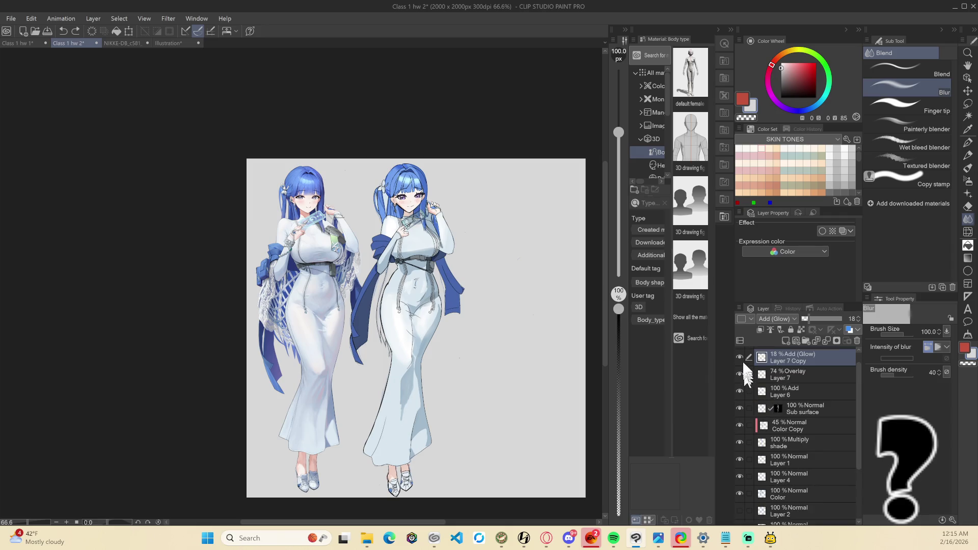
pyautogui.moveTo(745, 366); pyautogui.dragTo(740, 504)
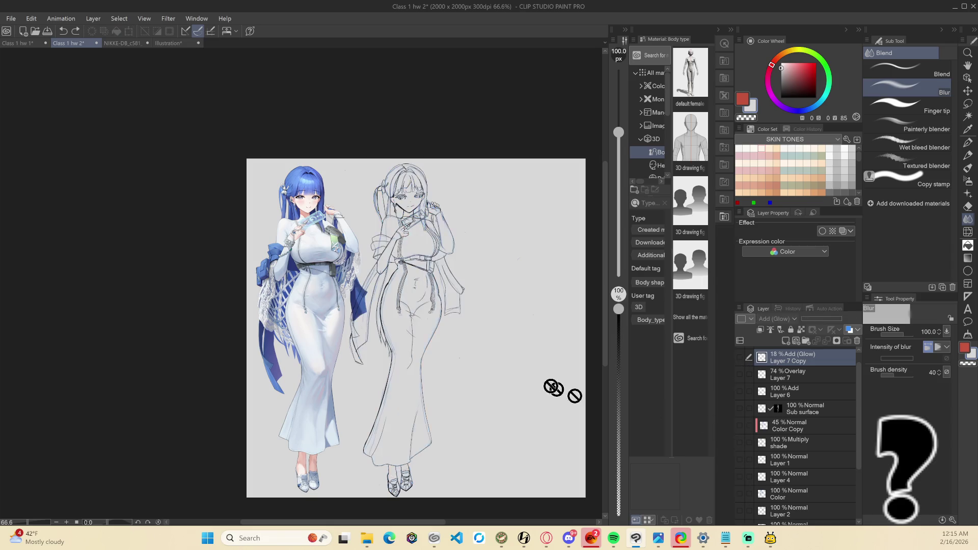
# Hide the coloured character reference and attempt a region capture of the sketch, then cancel it
pyautogui.scroll(1, 460, 373)
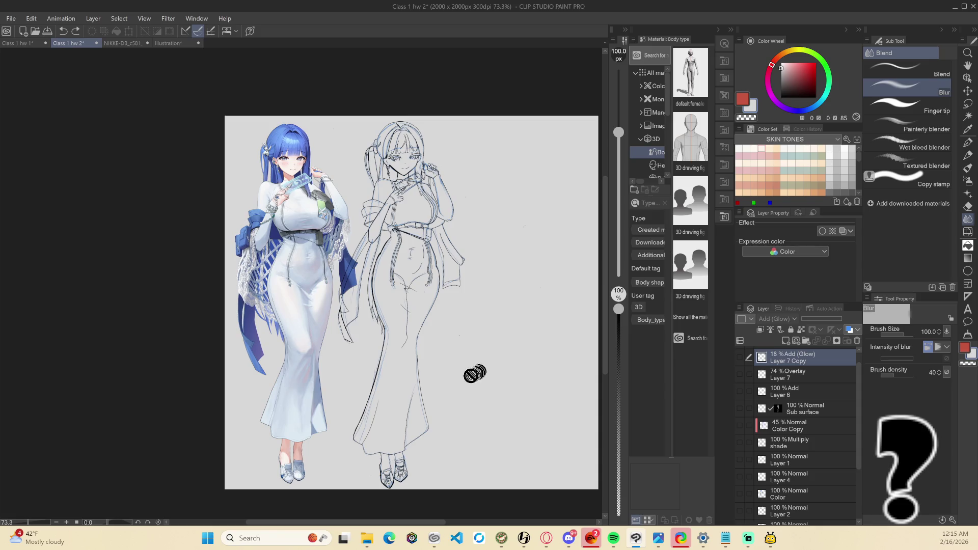
pyautogui.scroll(-5, 802, 474)
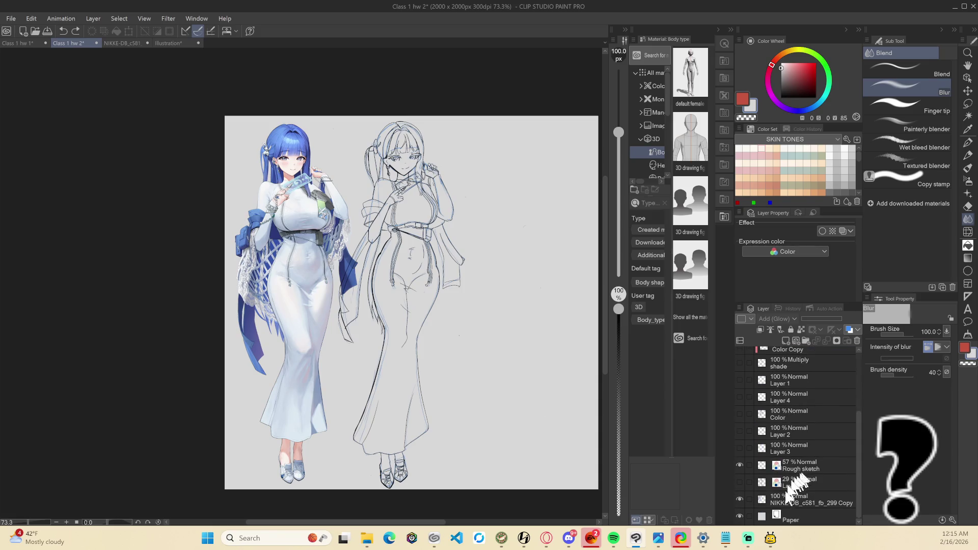
pyautogui.click(739, 500)
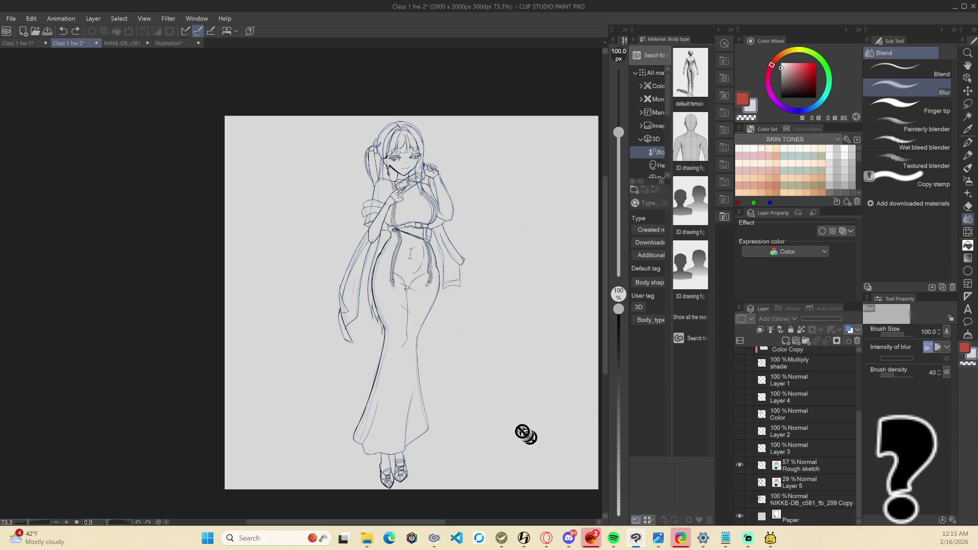
pyautogui.press('ctrl+Print')
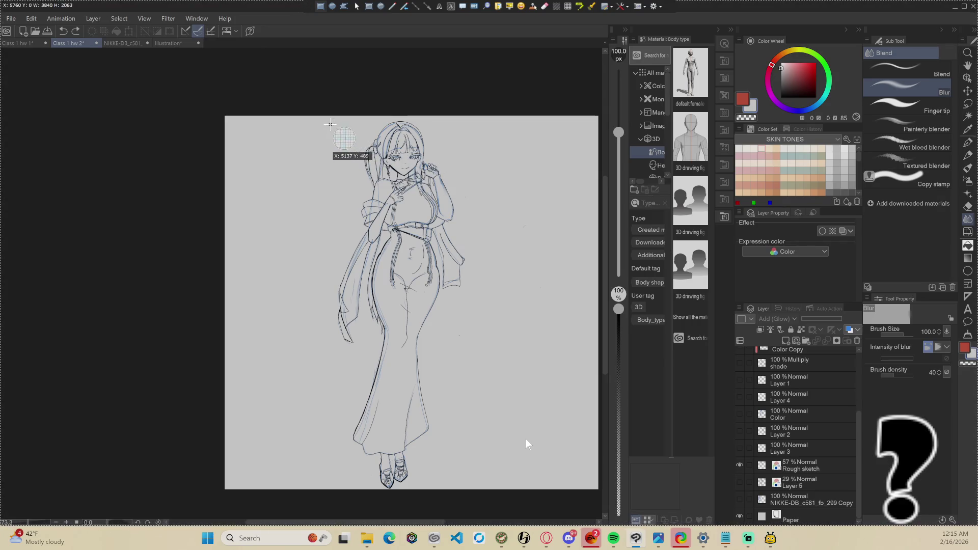
pyautogui.press('Escape')
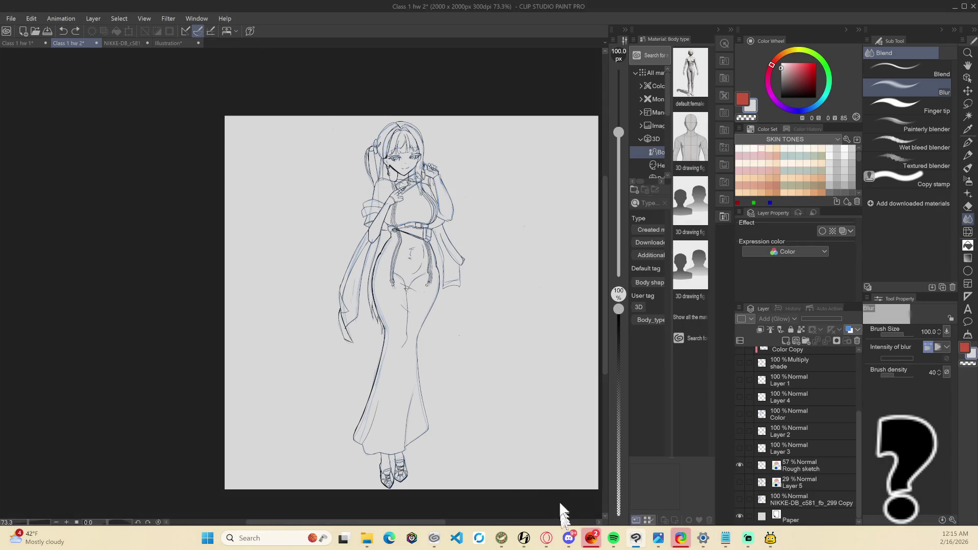
pyautogui.press('ctrl+Print')
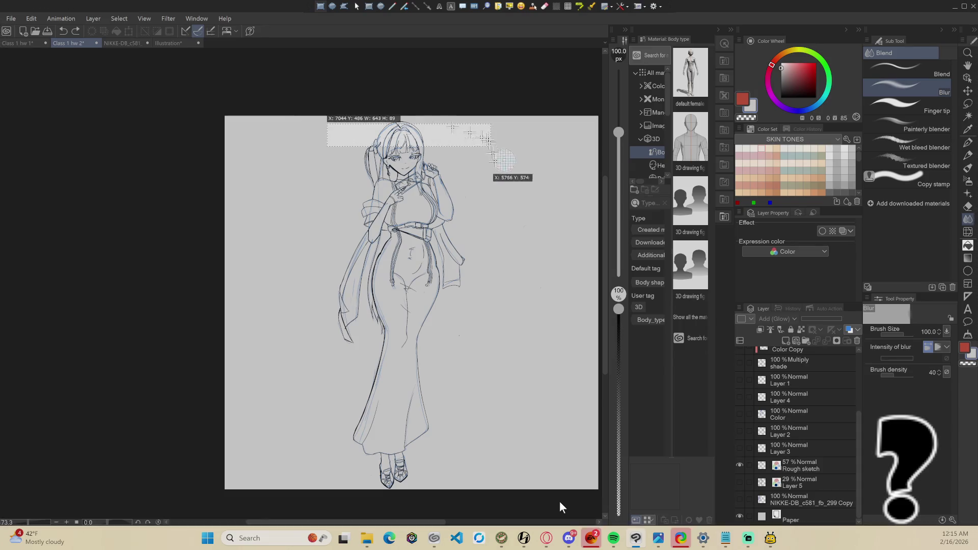
pyautogui.moveTo(310, 117)
pyautogui.mouseDown()
pyautogui.moveTo(498, 150)
pyautogui.moveTo(492, 489)
pyautogui.mouseUp()
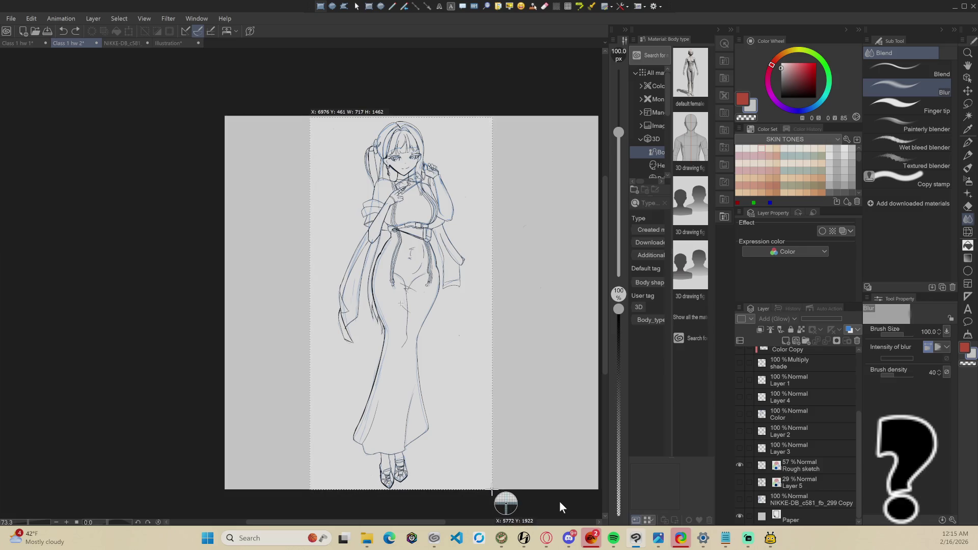
pyautogui.rightClick(492, 489)
pyautogui.rightClick(804, 486)
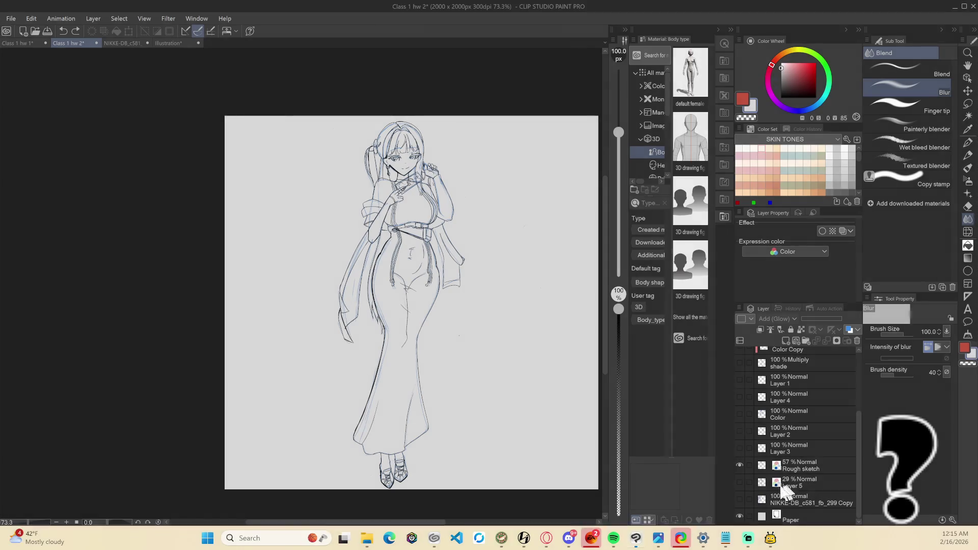
# Show Layer 5's blue rough figure sketch alongside the character image
pyautogui.click(739, 482)
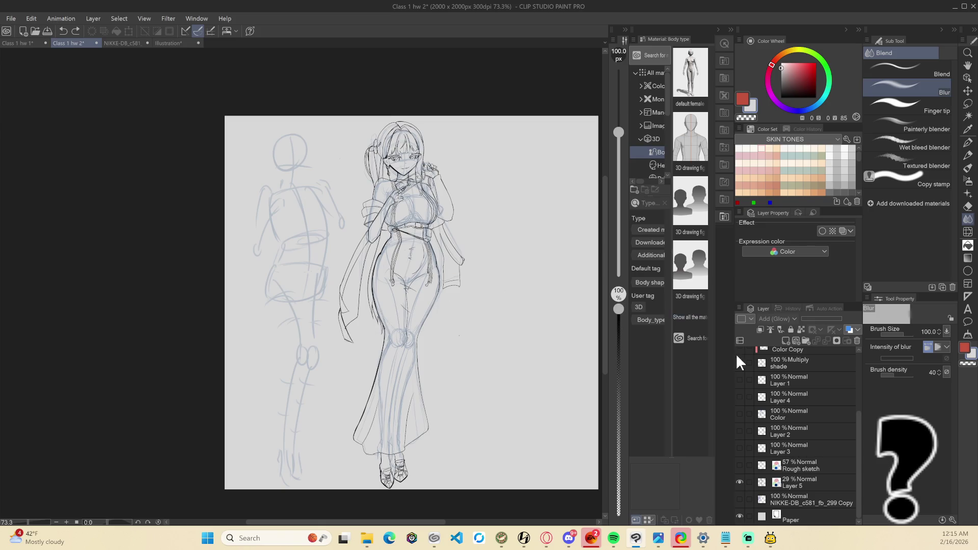
pyautogui.click(739, 499)
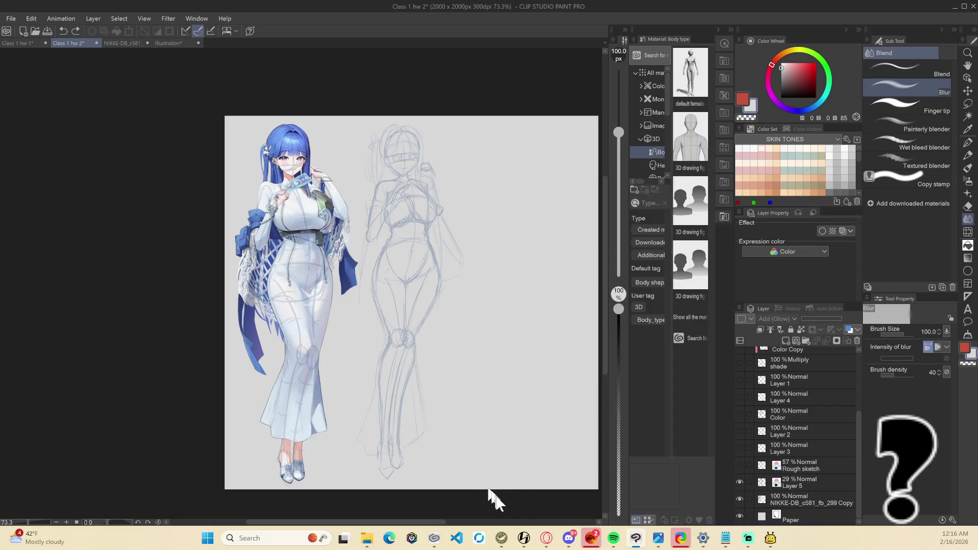
pyautogui.press('ctrl+Print')
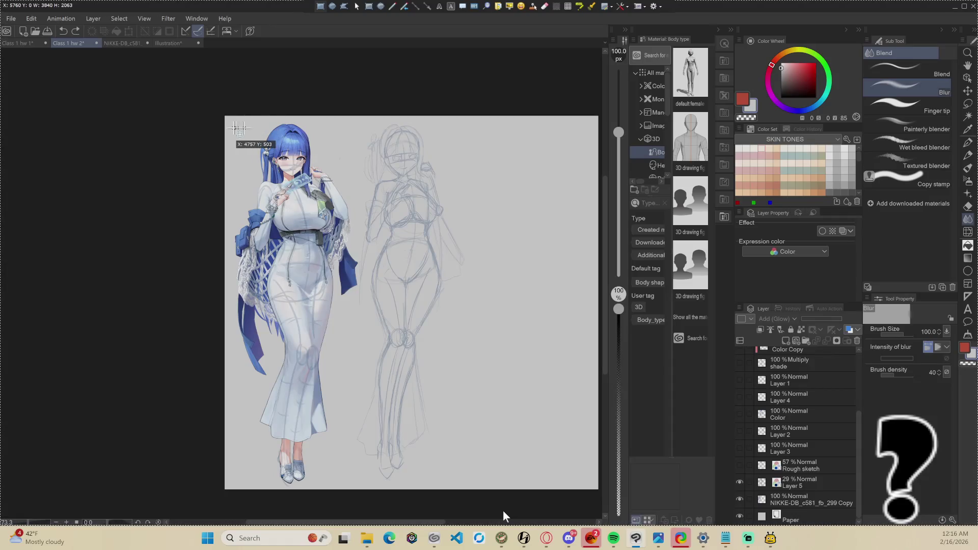
pyautogui.click(233, 122)
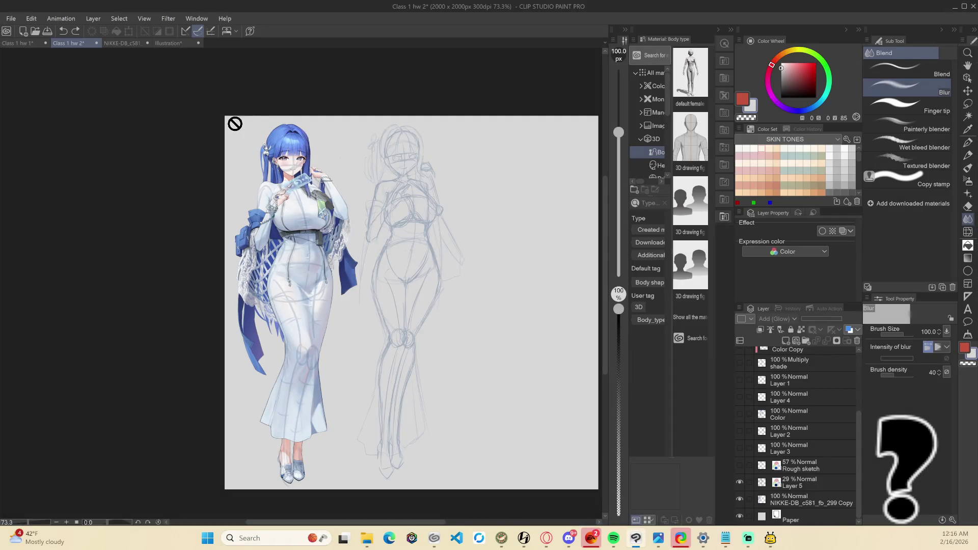
# Hide the character image, capture both figure sketches, and paste them into the Illustration document
pyautogui.click(739, 499)
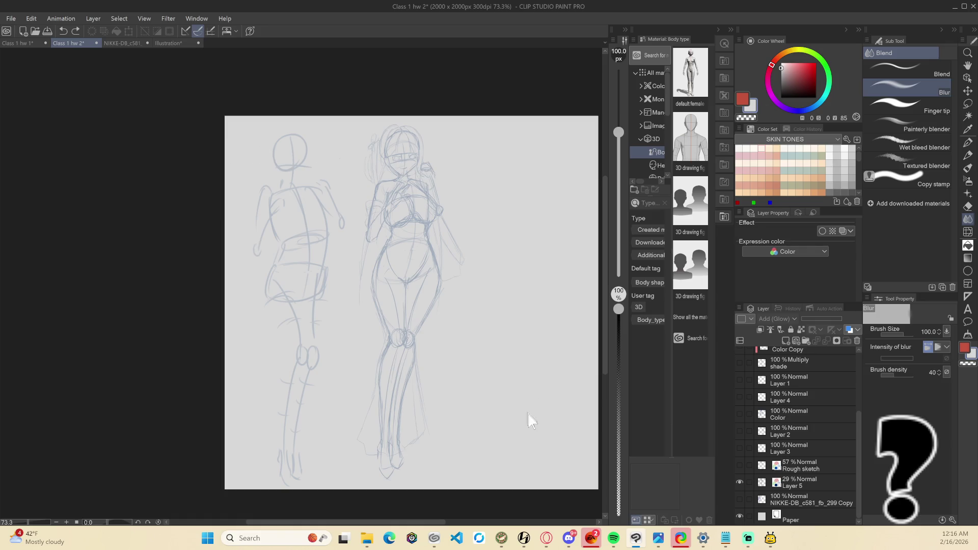
pyautogui.press('ctrl+Print')
pyautogui.moveTo(246, 118)
pyautogui.mouseDown()
pyautogui.moveTo(503, 359)
pyautogui.moveTo(504, 489)
pyautogui.mouseUp()
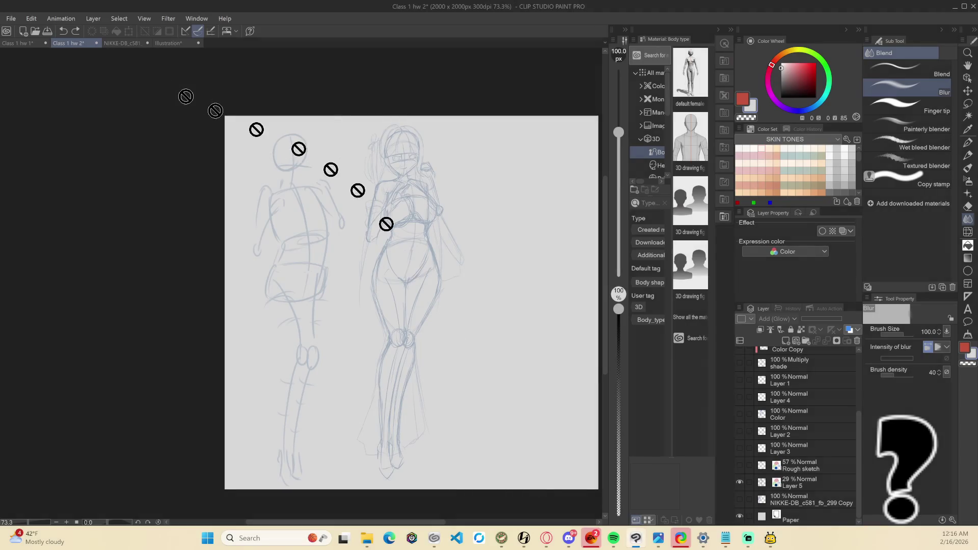
pyautogui.click(167, 42)
pyautogui.hotkey('ctrl', 'v')
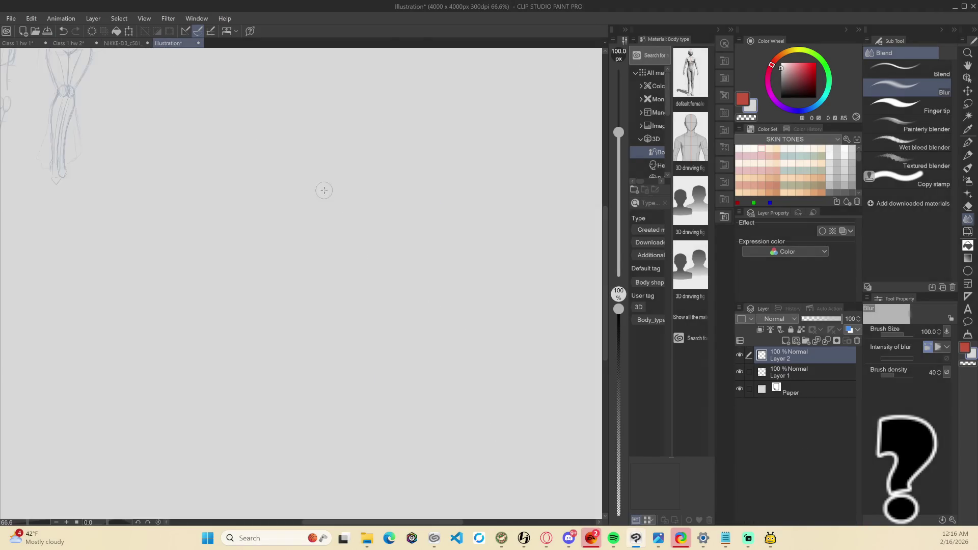
# Pan to the Illustration canvas's top edge and toggle the pasted sketch layer to check it
pyautogui.scroll(-2, 316, 198)
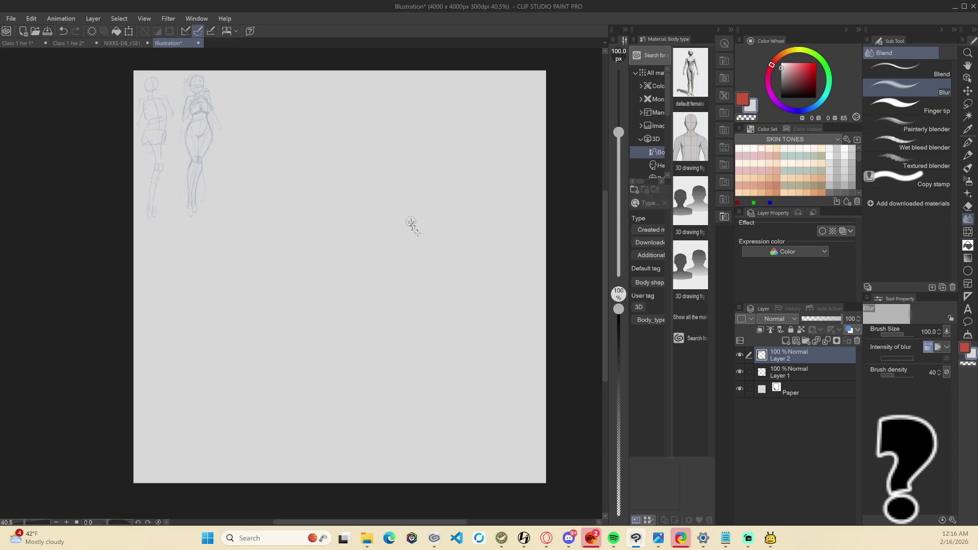
pyautogui.scroll(1, 430, 226)
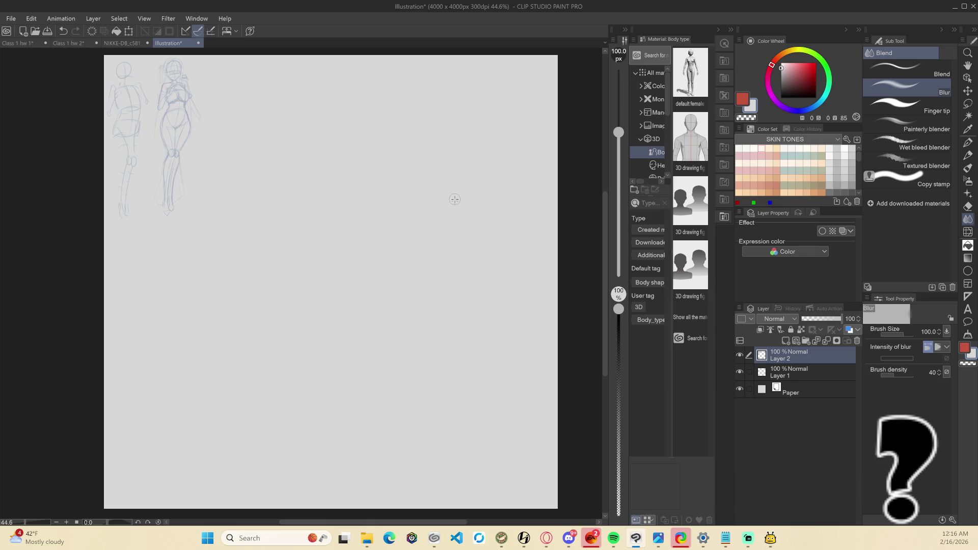
pyautogui.scroll(1, 448, 172)
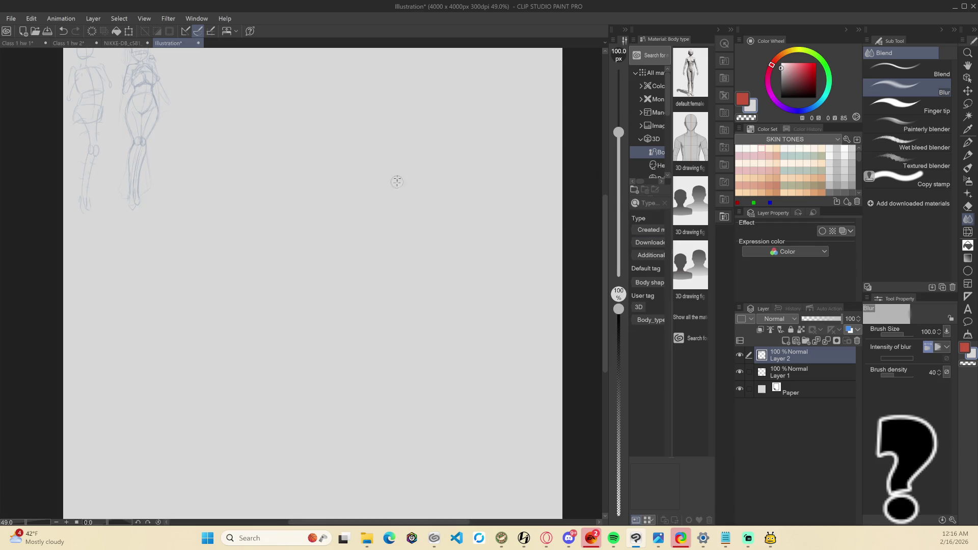
pyautogui.moveTo(397, 178); pyautogui.dragTo(407, 212)
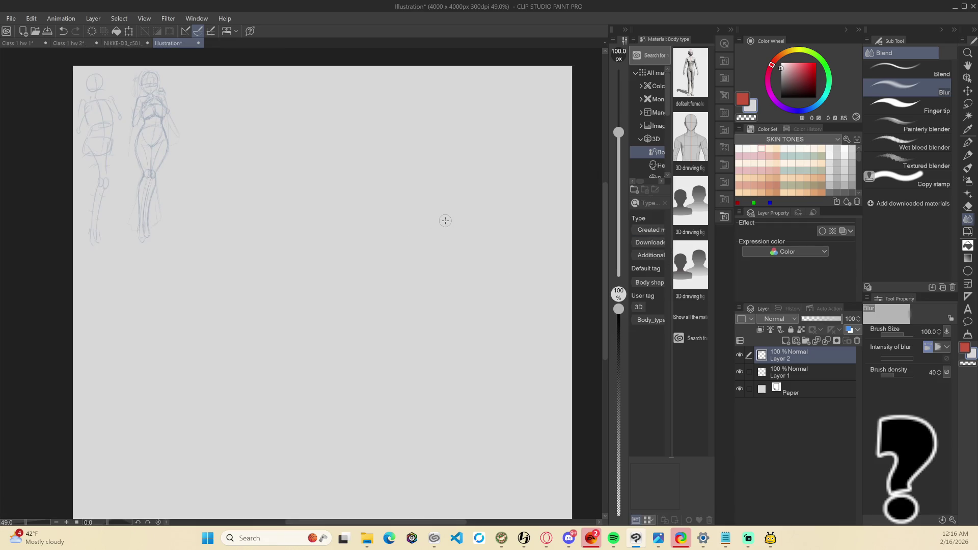
pyautogui.click(740, 355)
pyautogui.click(739, 355)
pyautogui.press('p')
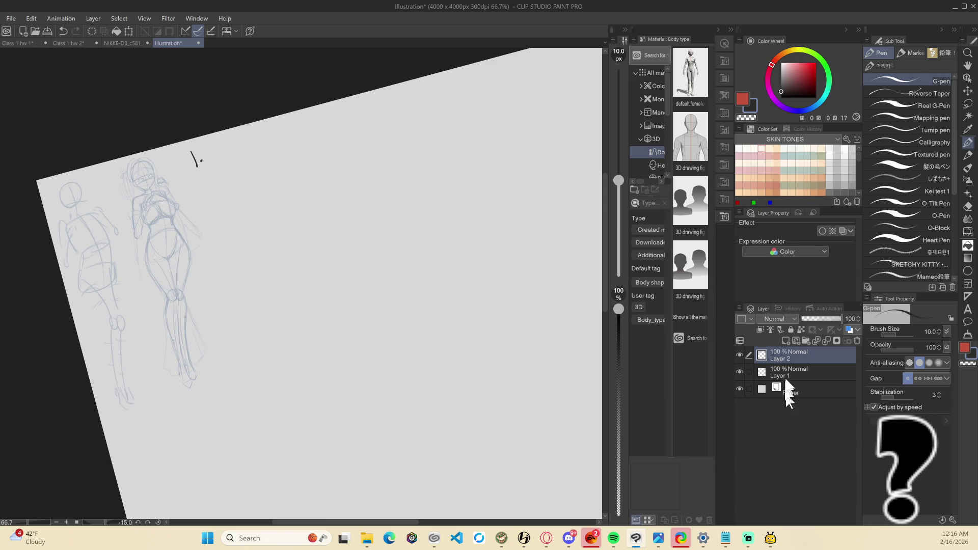
# Make a single duplicate of Layer 2, undoing the extra copies
pyautogui.click(801, 371)
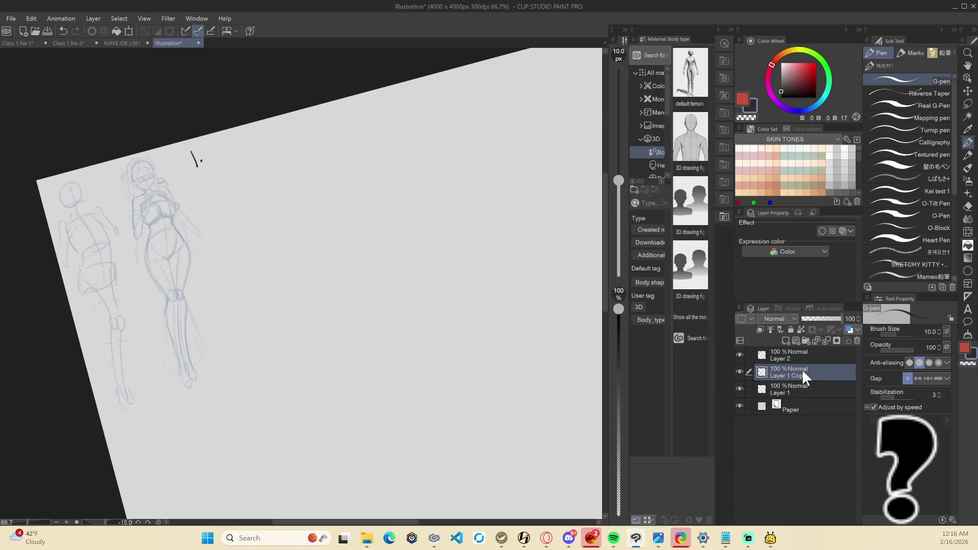
pyautogui.click(800, 356)
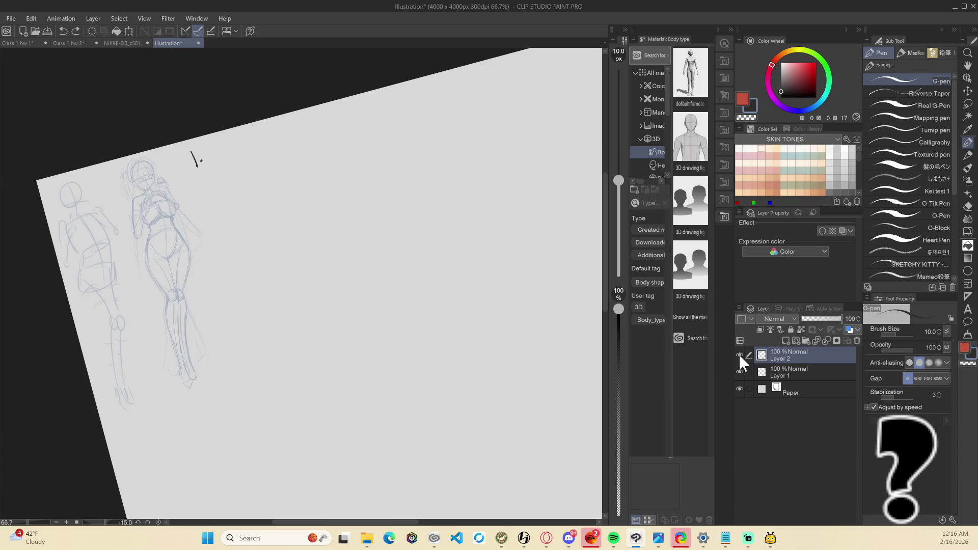
pyautogui.hotkey('ctrl', 'c')
pyautogui.hotkey('ctrl', 'v')
pyautogui.hotkey('ctrl', 'v')
pyautogui.hotkey('ctrl', 'v')
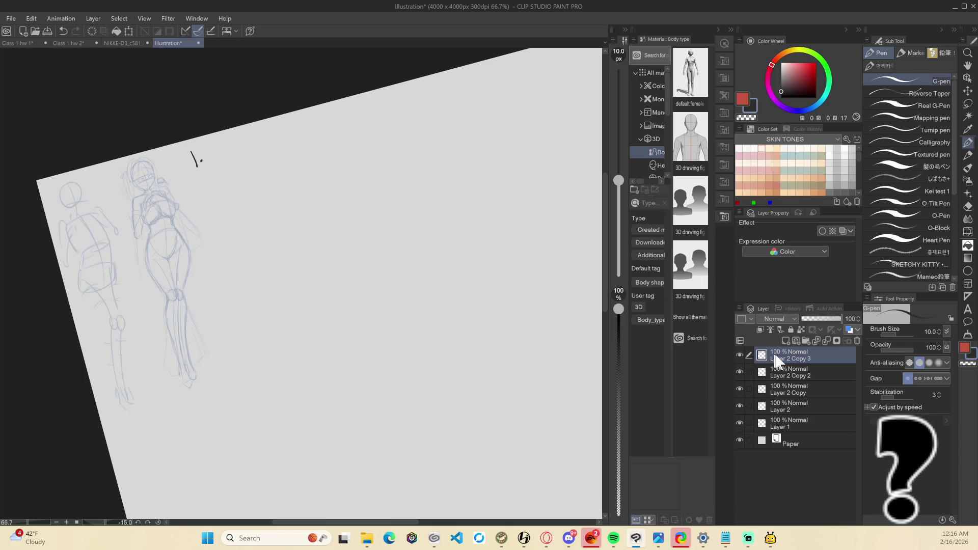
pyautogui.hotkey('ctrl', 'v')
pyautogui.hotkey('ctrl', 'z')
pyautogui.hotkey('ctrl', 'z')
pyautogui.hotkey('ctrl', 'z')
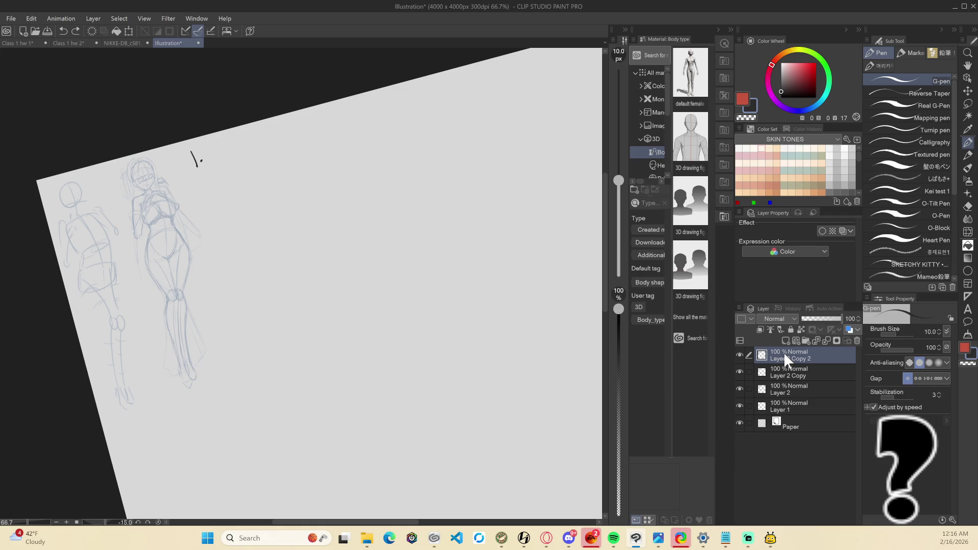
pyautogui.click(739, 355)
pyautogui.click(740, 355)
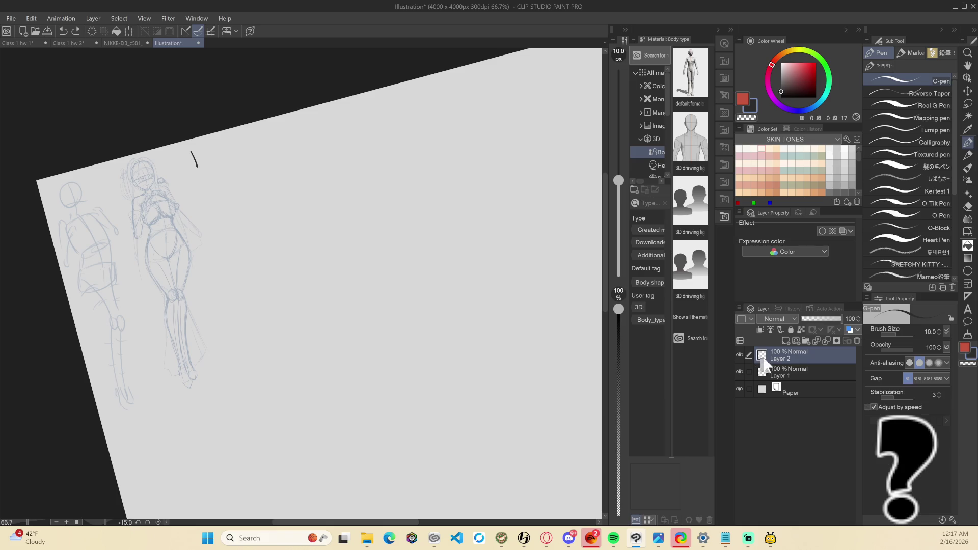
pyautogui.hotkey('ctrl', 'v')
# Set the Layer 2 copy to Multiply, level the view, and go to Class 1 hw 1
pyautogui.click(787, 319)
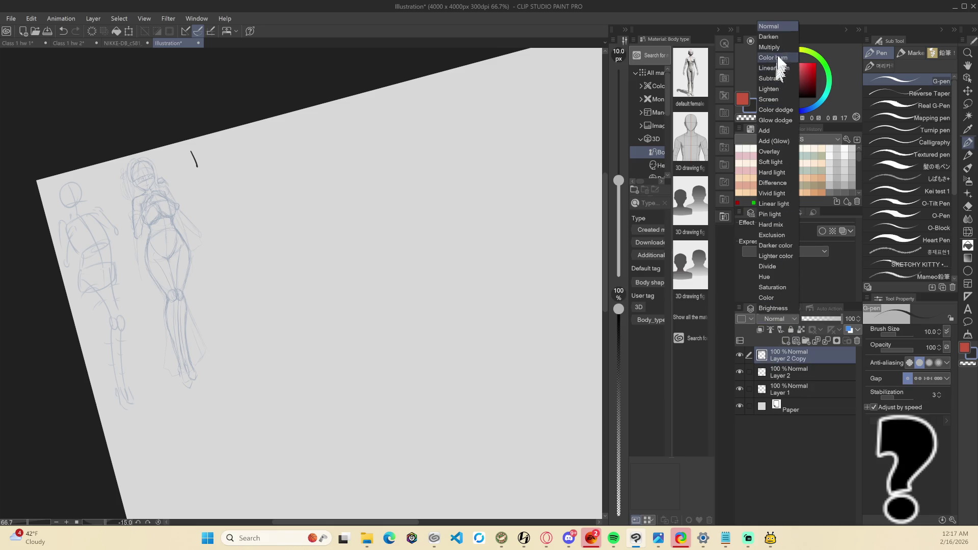
pyautogui.click(777, 48)
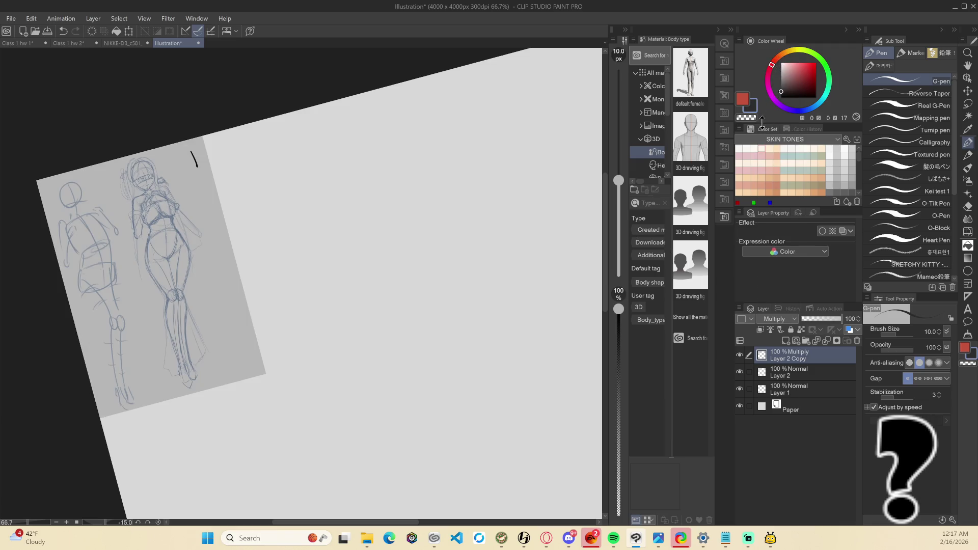
pyautogui.scroll(-2, 483, 209)
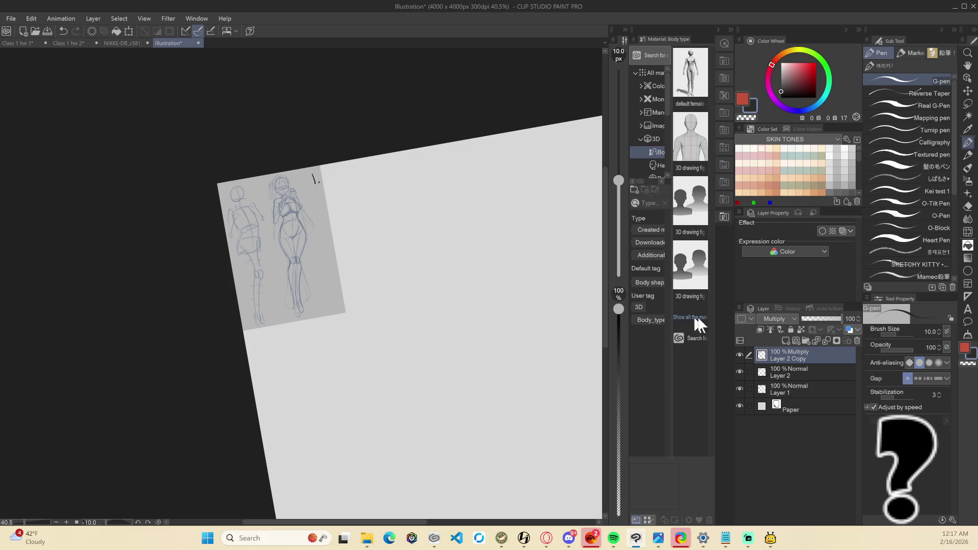
pyautogui.press('=')
pyautogui.click(65, 44)
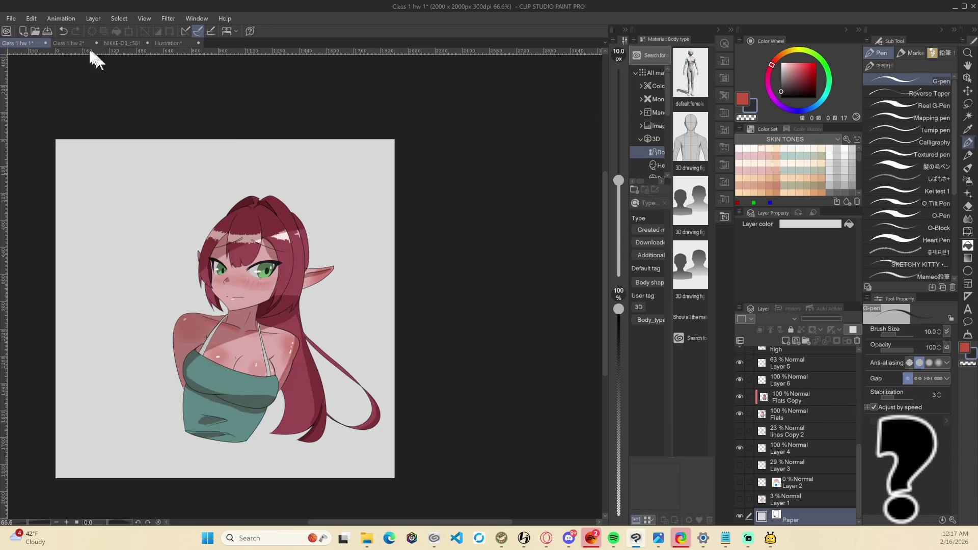
# In Class 1 hw 2, turn on the Rough sketch layer and begin a region capture
pyautogui.click(69, 42)
pyautogui.scroll(-3, 781, 445)
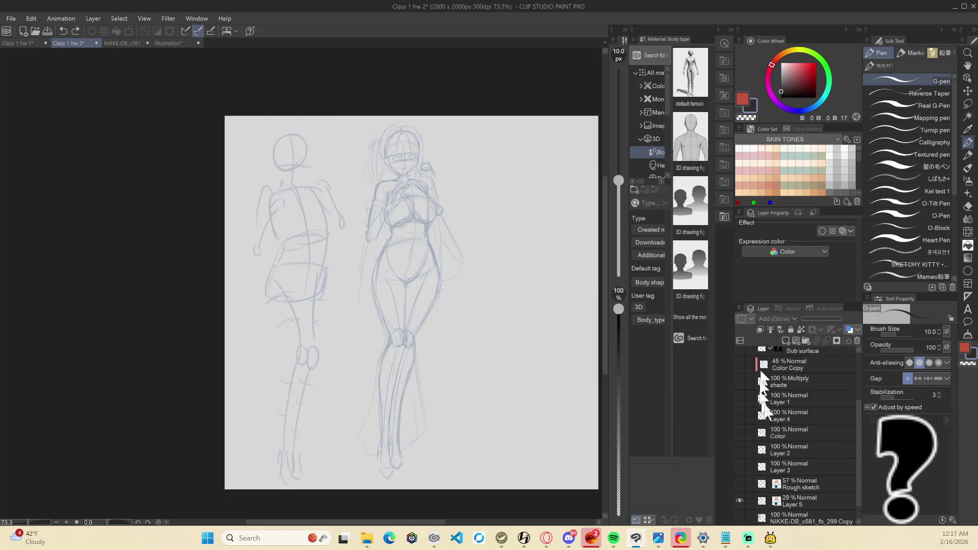
pyautogui.click(740, 465)
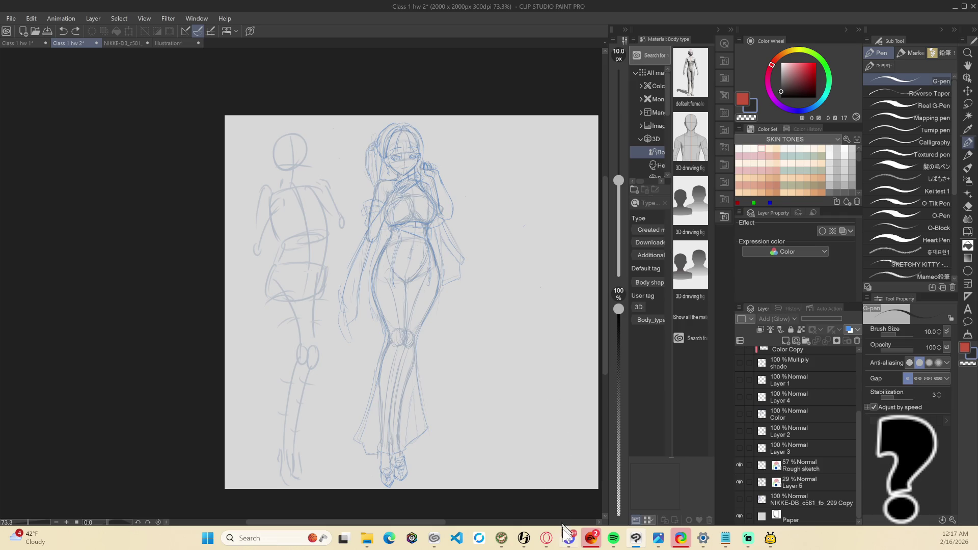
pyautogui.press('ctrl+Print')
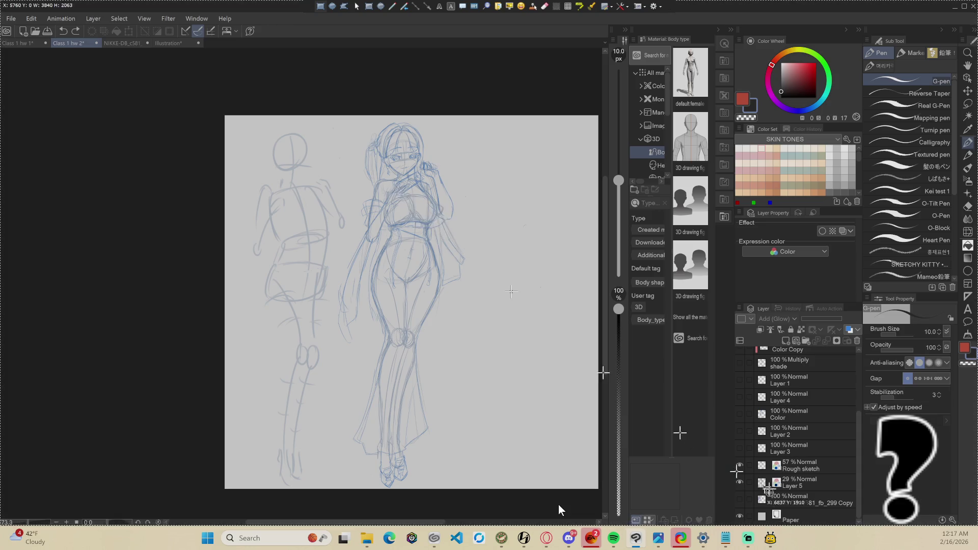
# Region-capture the canvas area holding both figure sketches in Class 1 hw 2
pyautogui.click(736, 490)
pyautogui.click(739, 482)
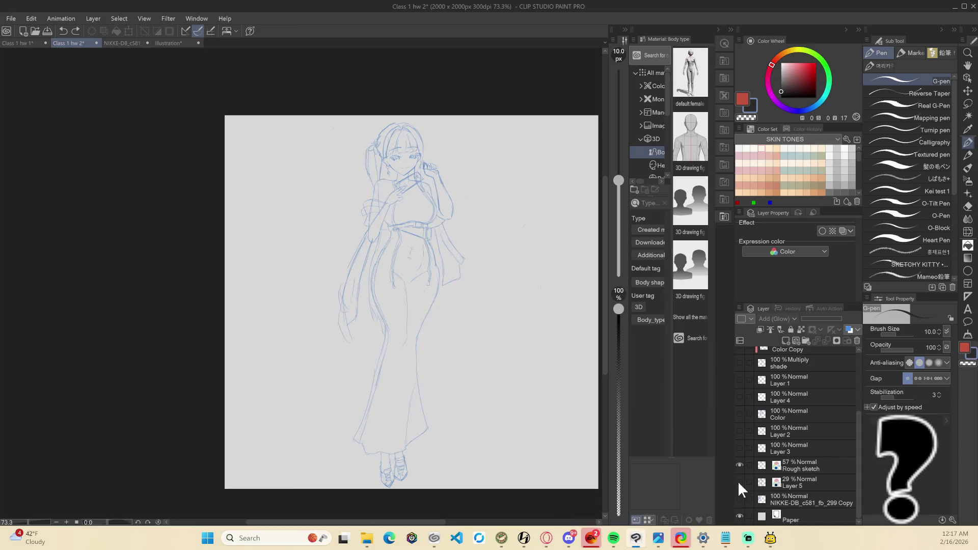
pyautogui.click(739, 482)
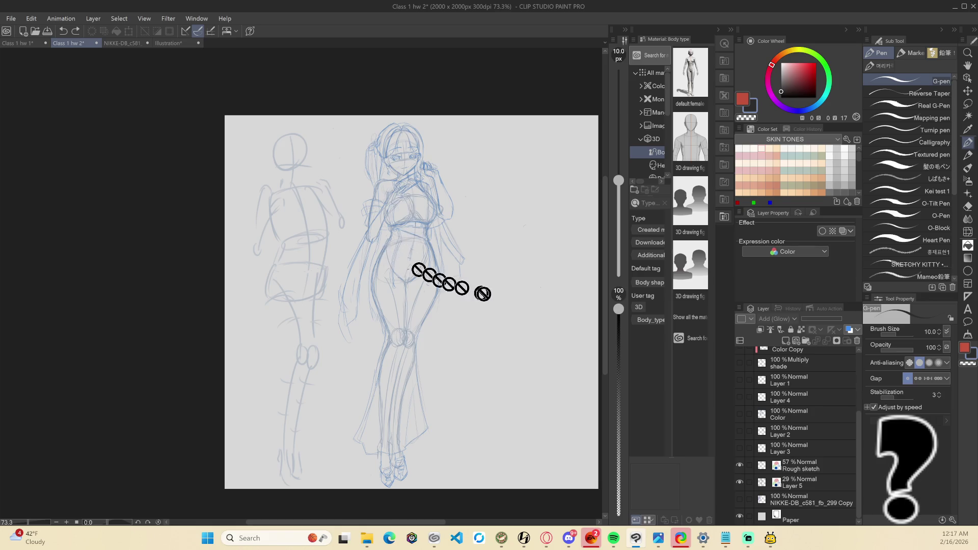
pyautogui.press('ctrl+Print')
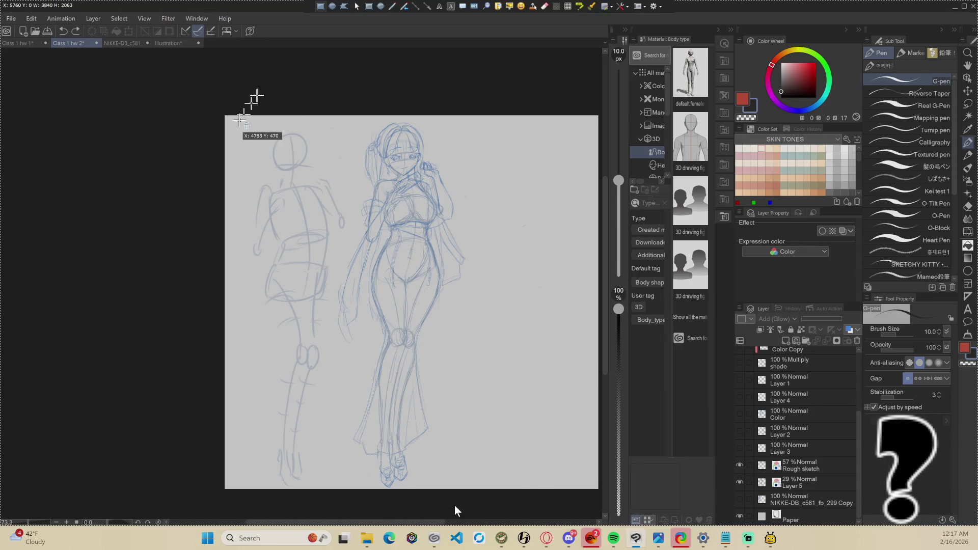
pyautogui.moveTo(227, 116); pyautogui.dragTo(498, 488)
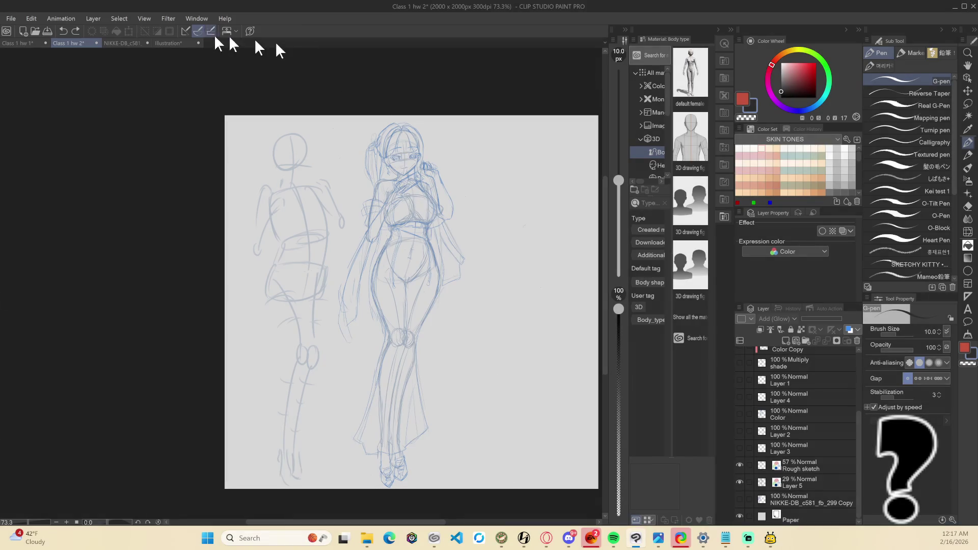
# Paste the capture into Illustration, move it right of stage 1, and set Layer 3 to Multiply
pyautogui.click(142, 42)
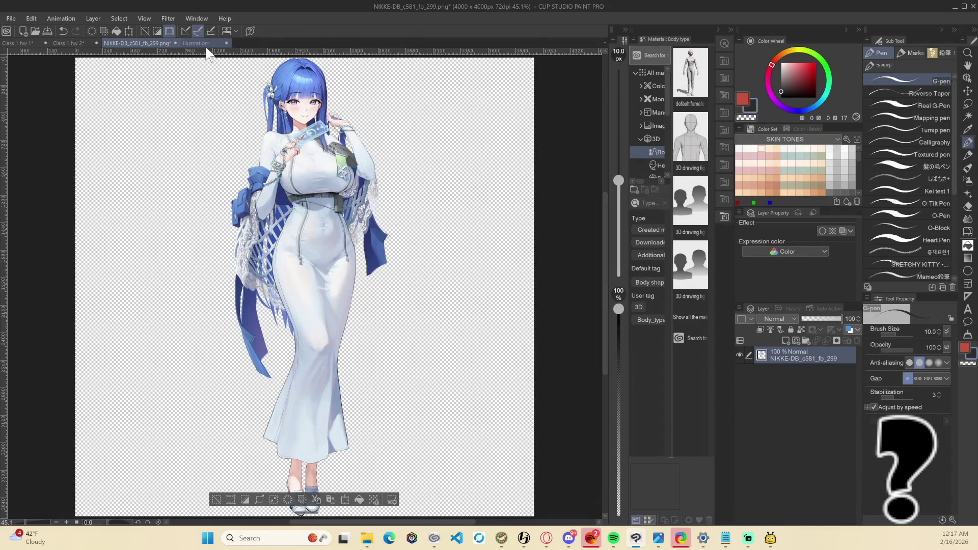
pyautogui.click(175, 43)
pyautogui.hotkey('ctrl', 'v')
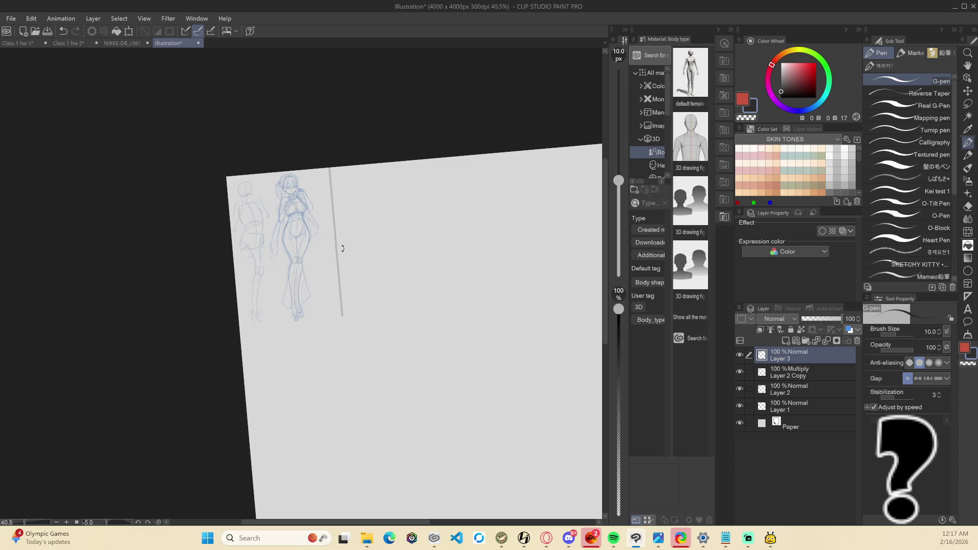
pyautogui.hotkey('ctrl', 't')
pyautogui.moveTo(301, 230)
pyautogui.mouseDown()
pyautogui.moveTo(424, 231)
pyautogui.moveTo(426, 210)
pyautogui.moveTo(428, 219)
pyautogui.mouseUp()
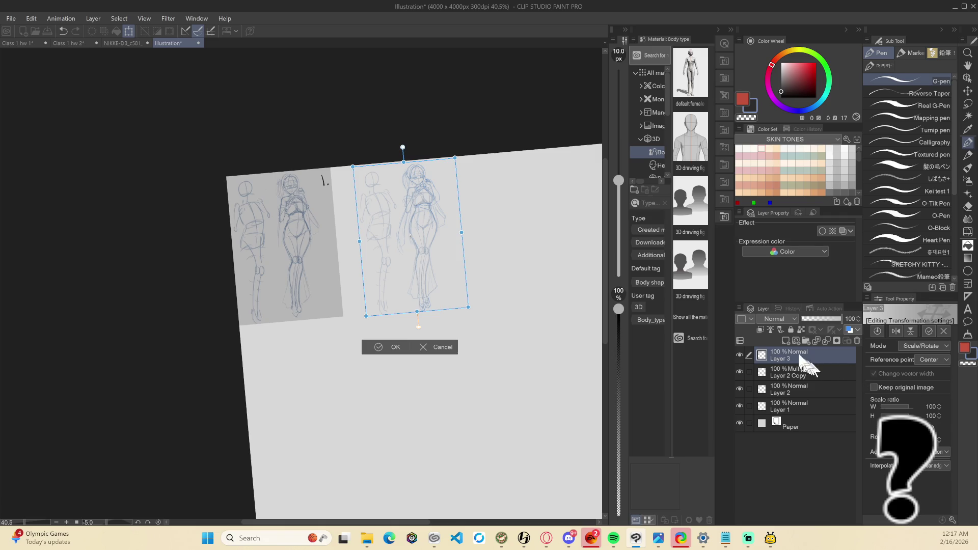
pyautogui.click(774, 315)
pyautogui.press('Return')
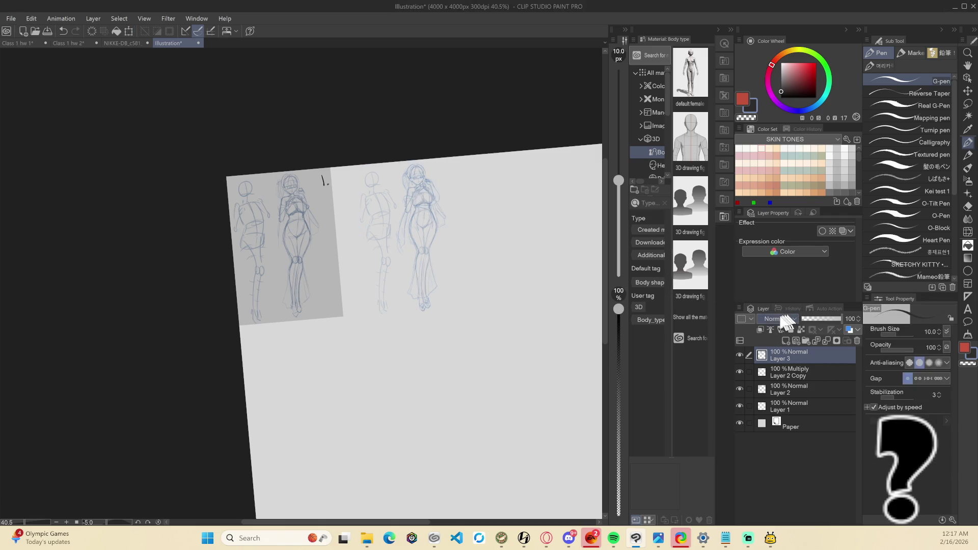
pyautogui.click(787, 320)
pyautogui.click(776, 49)
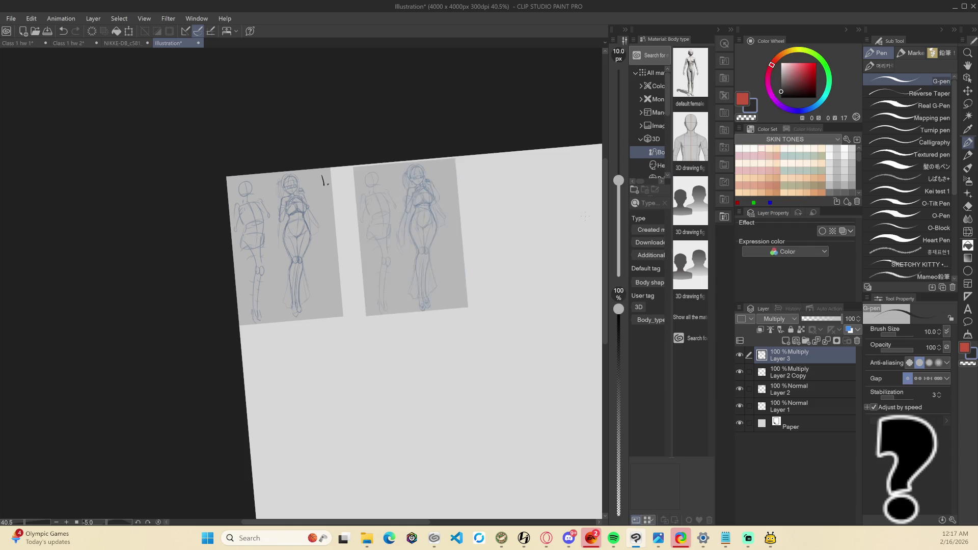
pyautogui.hotkey('ctrl', '@')
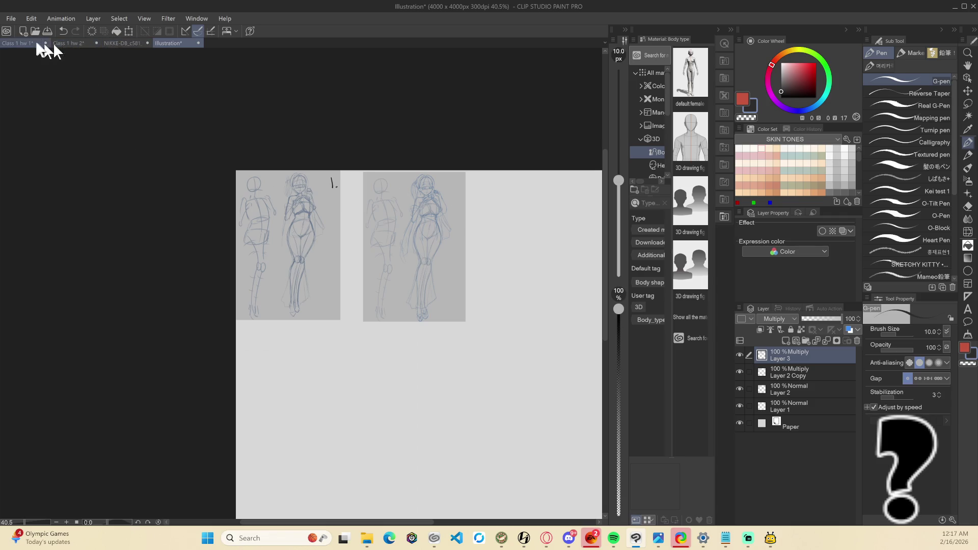
# In Class 1 hw 2, select Layer 2 and Layer 3 together and delete both
pyautogui.click(69, 43)
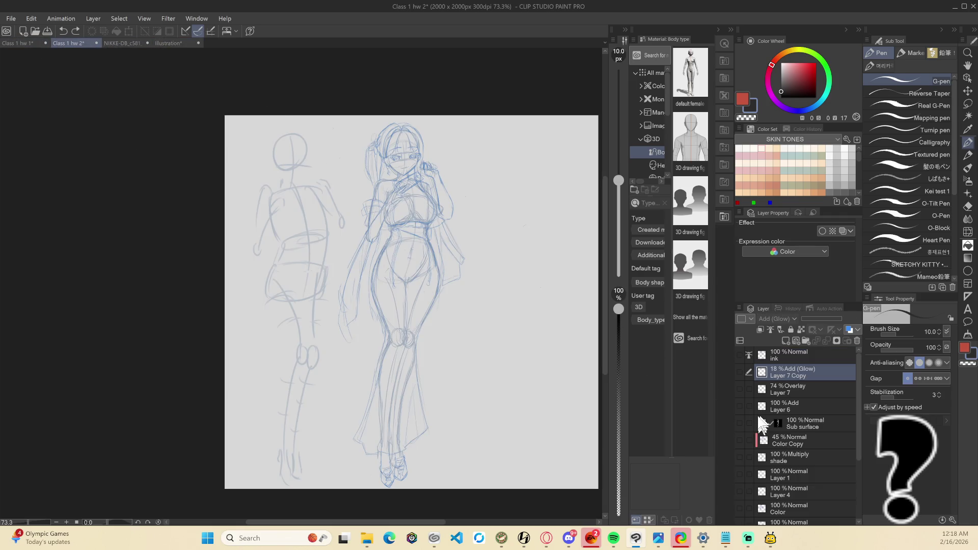
pyautogui.scroll(-3, 746, 434)
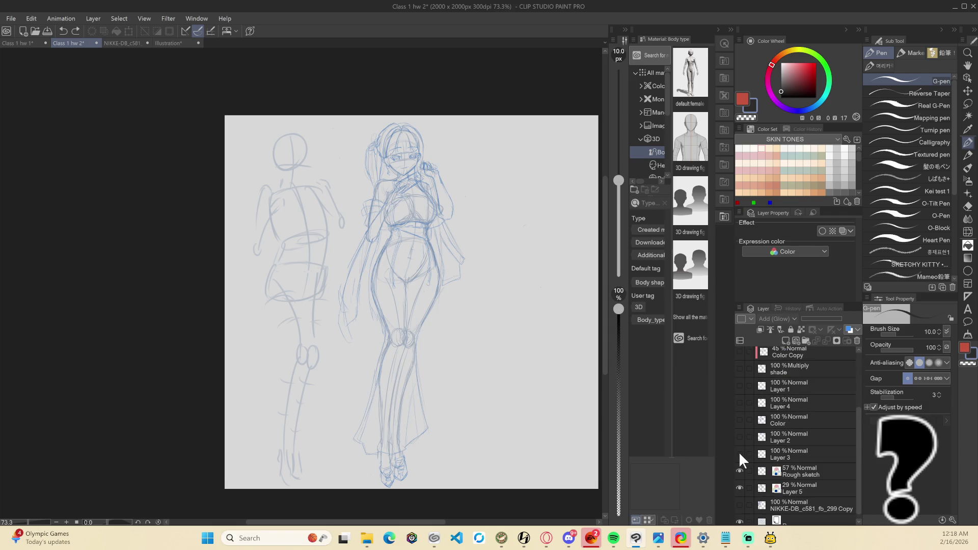
pyautogui.click(738, 436)
pyautogui.doubleClick(739, 436)
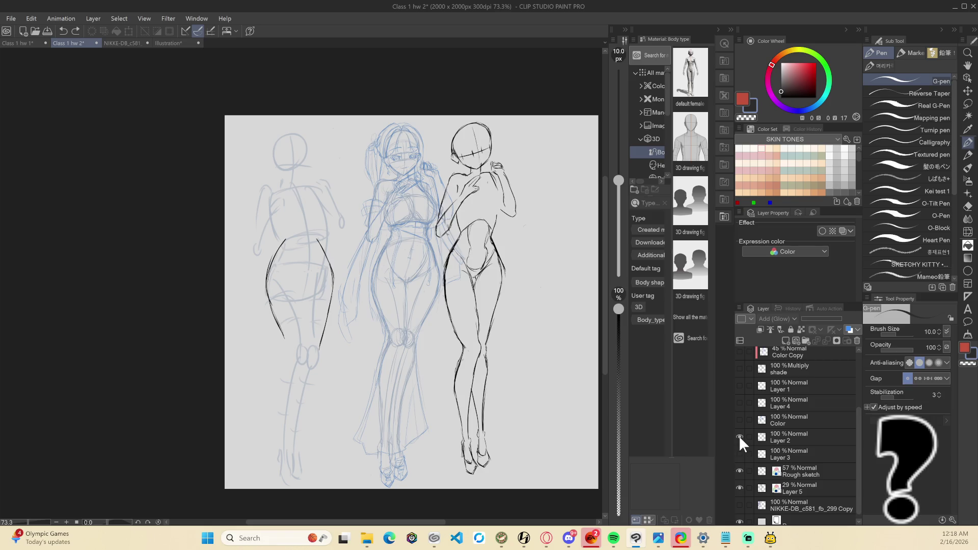
pyautogui.click(739, 436)
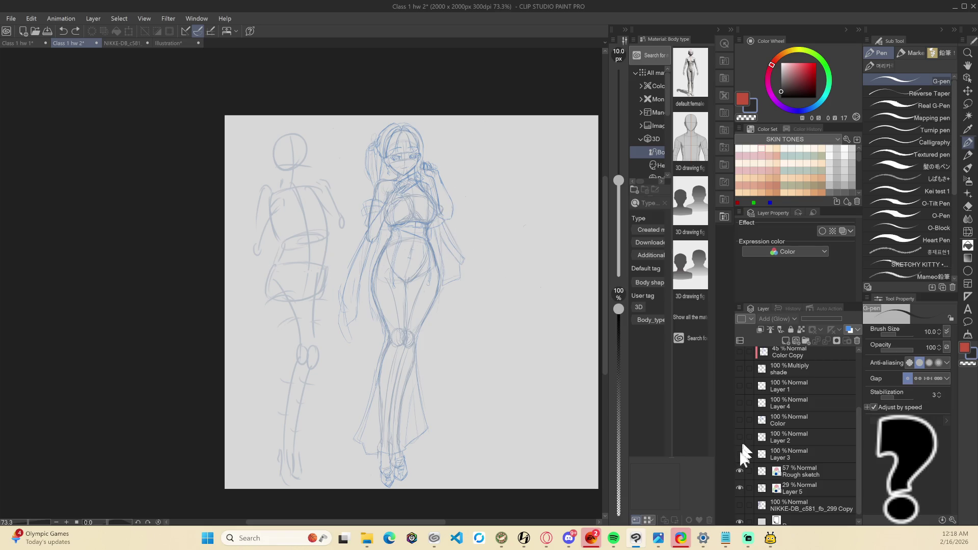
pyautogui.click(739, 436)
pyautogui.click(795, 451)
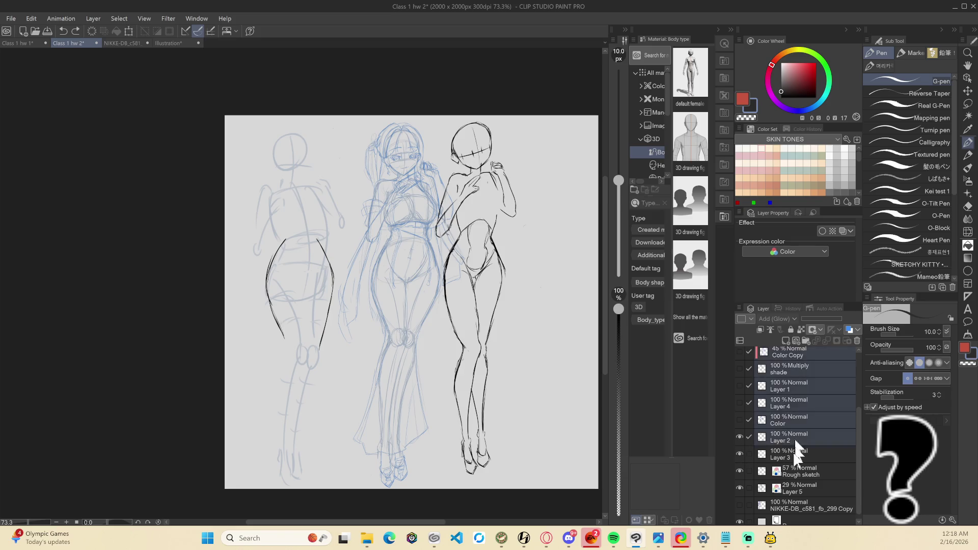
pyautogui.keyDown('ctrl'); pyautogui.click(803, 437); pyautogui.keyUp('ctrl')
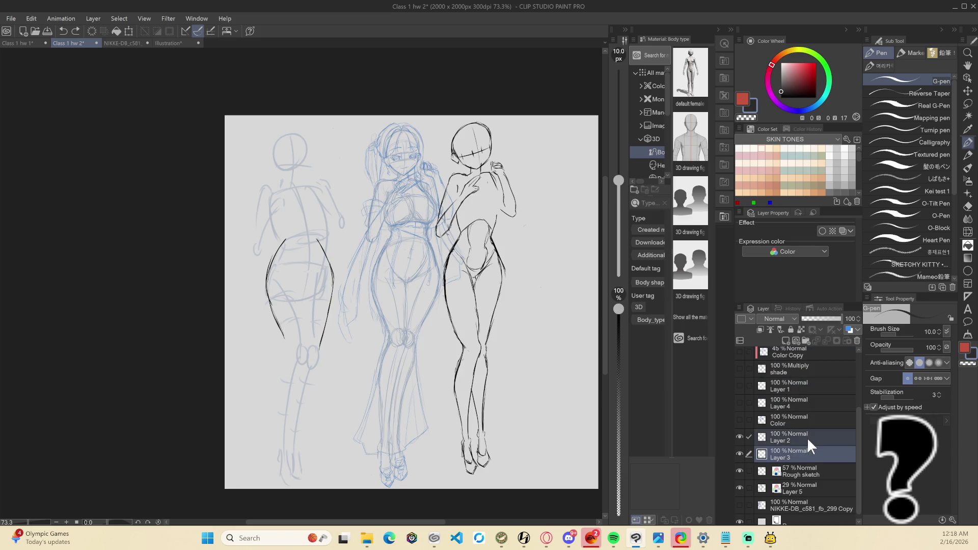
pyautogui.click(857, 341)
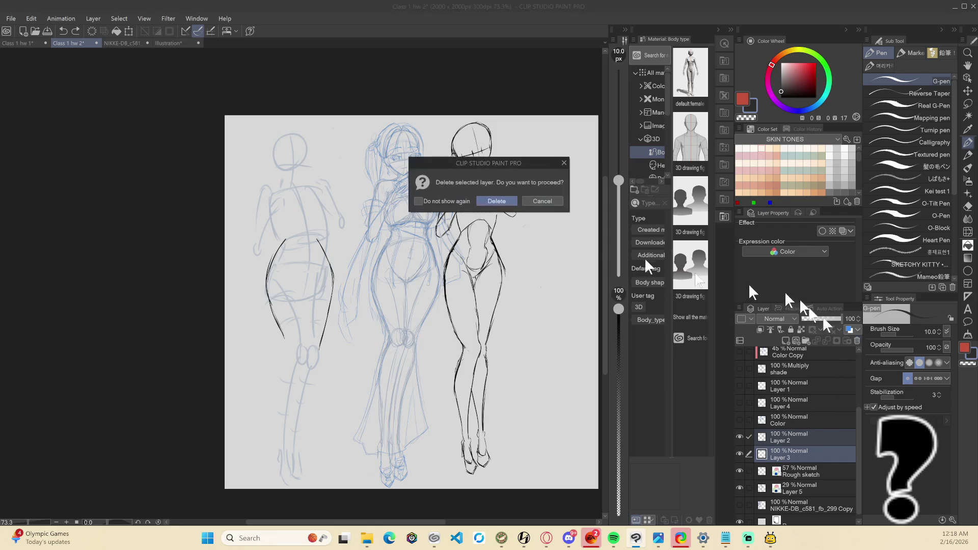
pyautogui.click(509, 208)
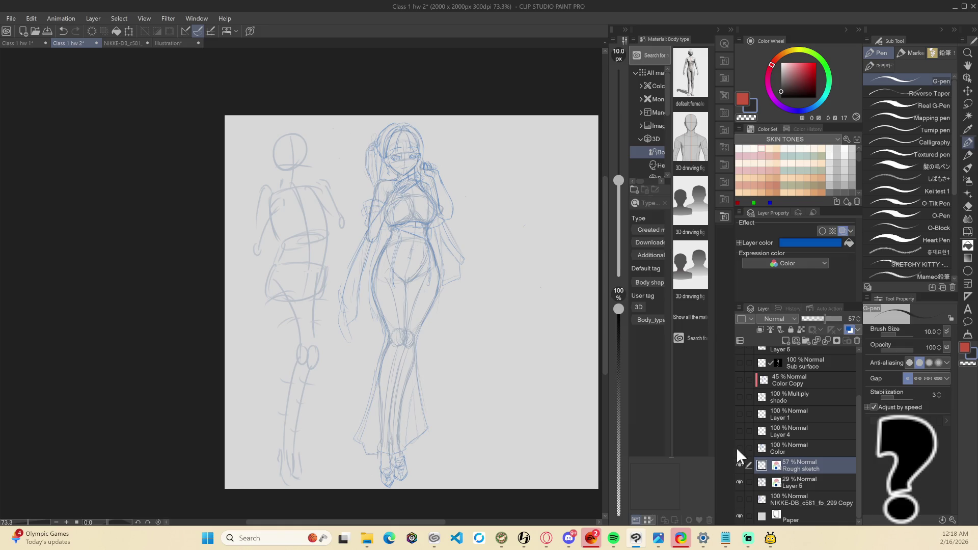
pyautogui.click(735, 447)
# Hide the coloured figure layer and turn on the inked lineart layer
pyautogui.click(736, 447)
pyautogui.scroll(3, 758, 425)
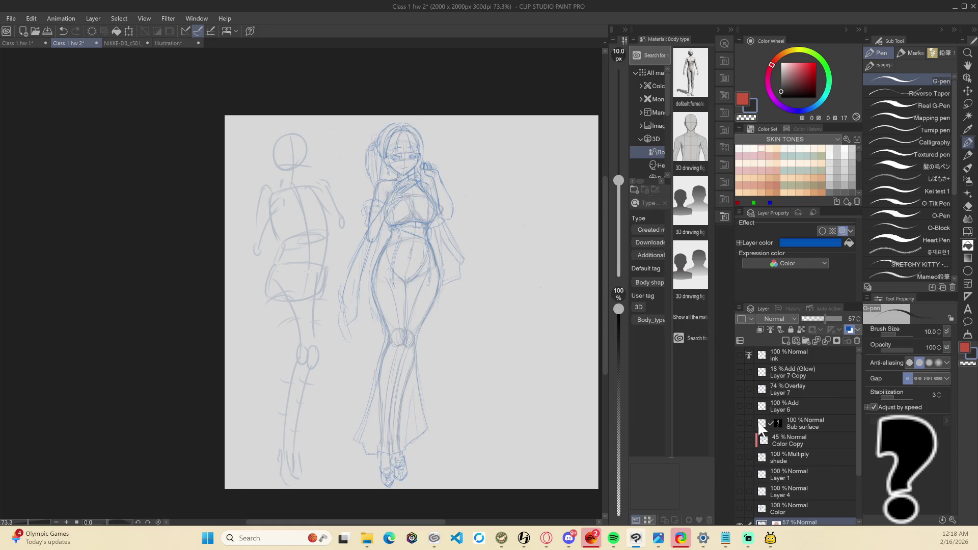
pyautogui.click(739, 355)
pyautogui.scroll(-2, 505, 392)
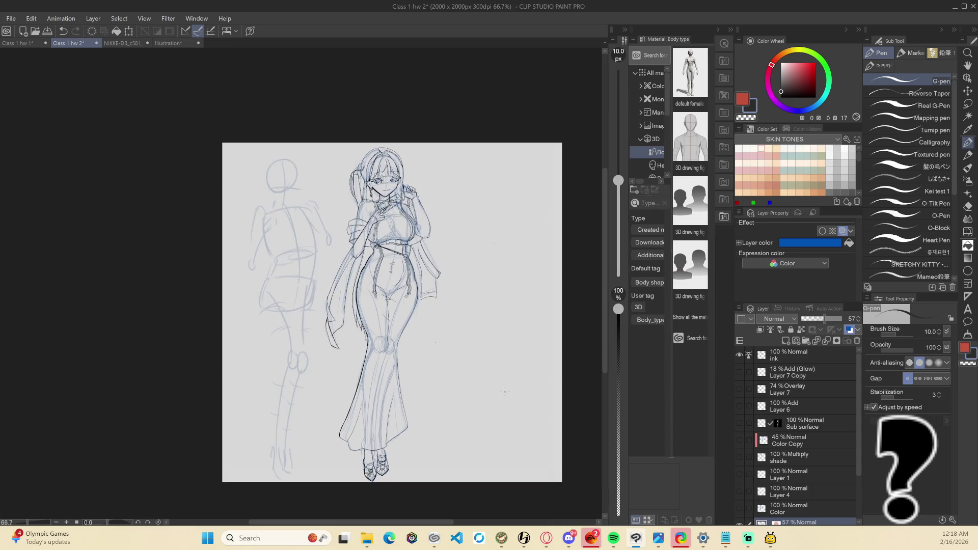
pyautogui.scroll(-3, 738, 463)
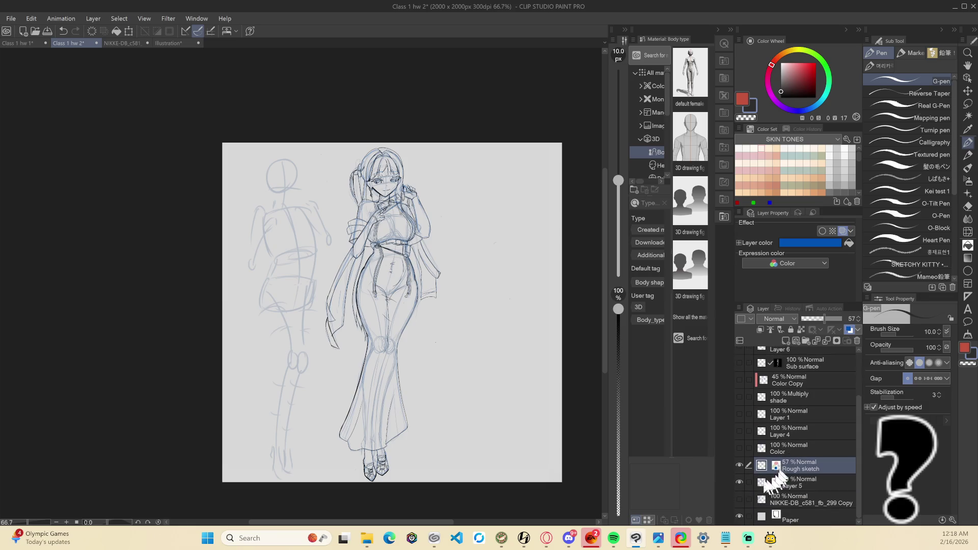
# Hide the Layer 5 mannequin and Rough sketch layers, then region-capture the inked lineart
pyautogui.click(739, 482)
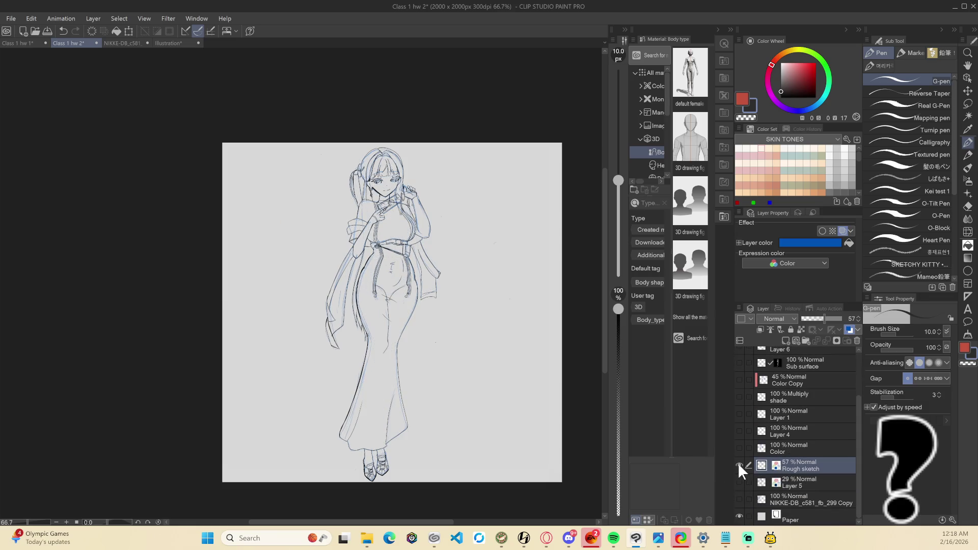
pyautogui.click(739, 465)
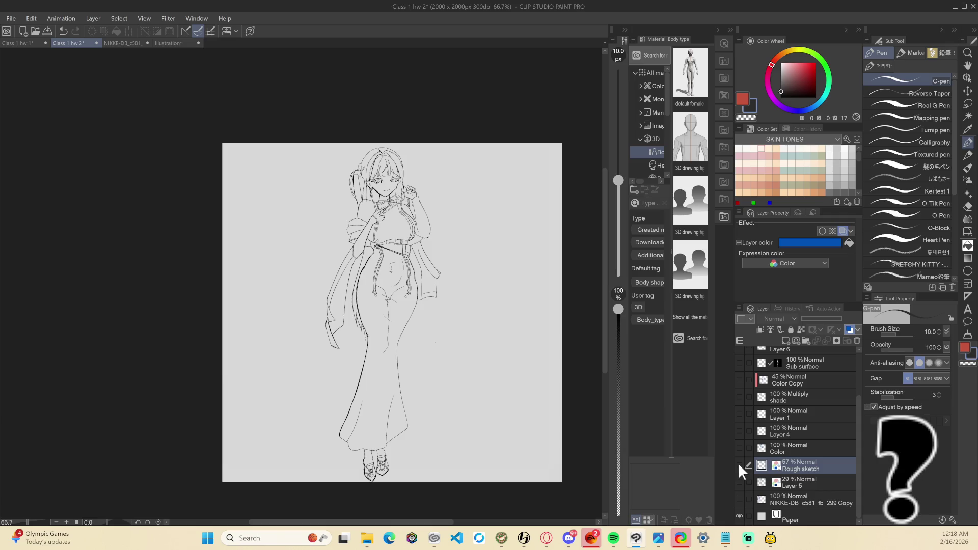
pyautogui.click(739, 465)
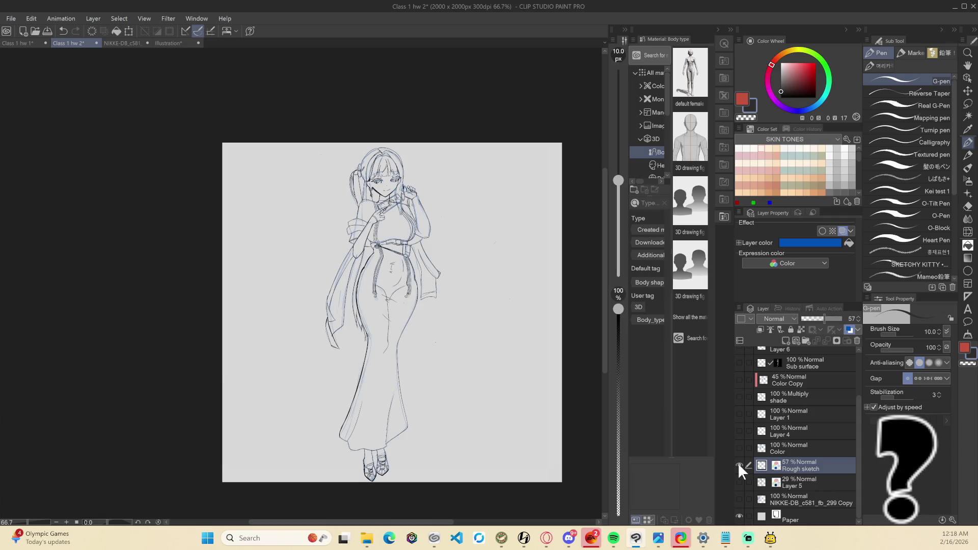
pyautogui.scroll(-1, 446, 442)
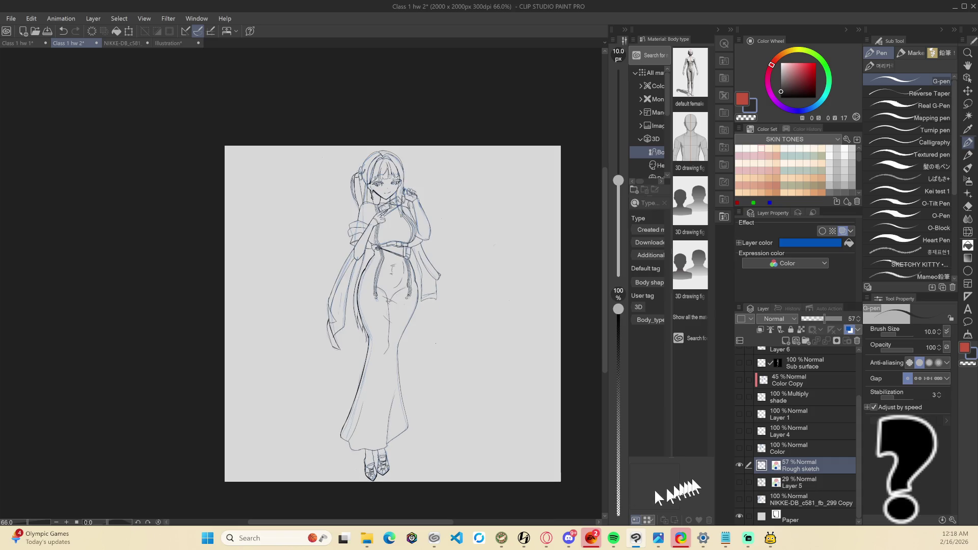
pyautogui.click(739, 465)
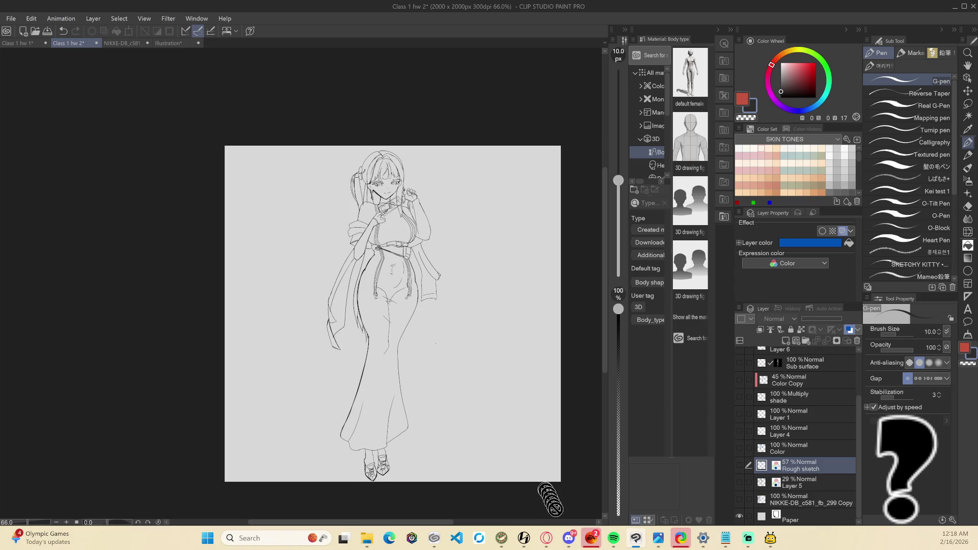
pyautogui.press('Print')
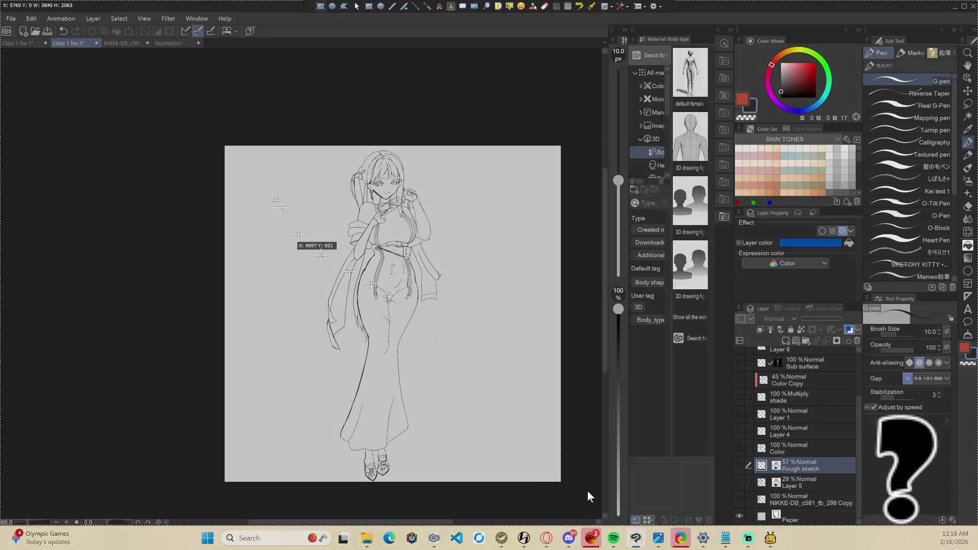
pyautogui.moveTo(284, 147)
pyautogui.mouseDown()
pyautogui.moveTo(457, 168)
pyautogui.moveTo(475, 495)
pyautogui.mouseUp()
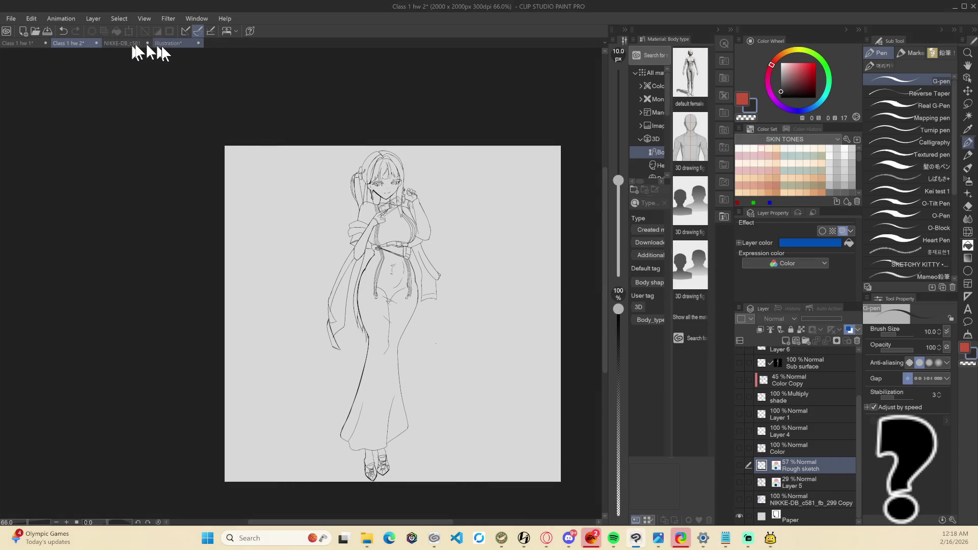
# In Illustration, compare the sketch layers and delete the extra Layer 2
pyautogui.click(158, 44)
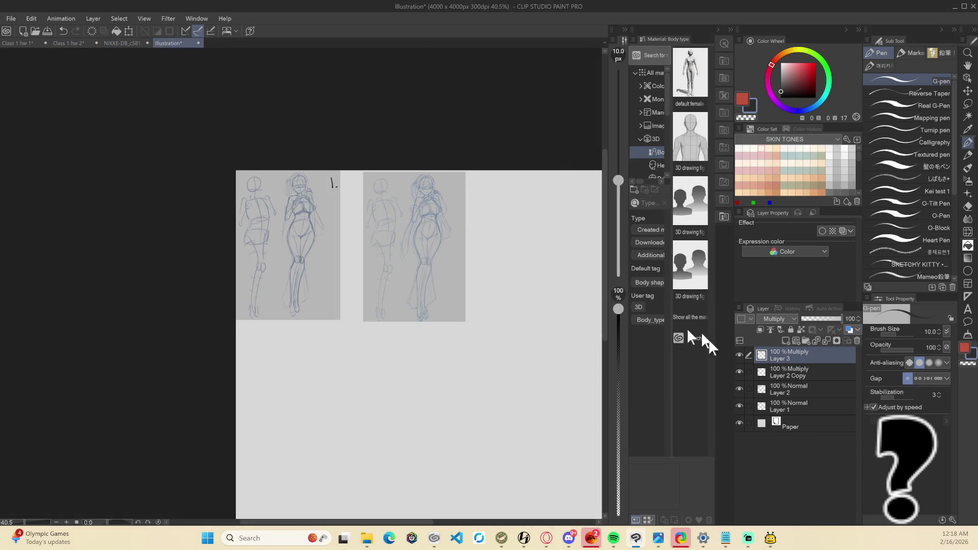
pyautogui.click(738, 355)
pyautogui.click(739, 355)
pyautogui.click(739, 371)
pyautogui.click(738, 372)
pyautogui.click(738, 372)
pyautogui.click(738, 372)
pyautogui.click(739, 387)
pyautogui.click(739, 387)
pyautogui.click(739, 387)
pyautogui.click(739, 387)
pyautogui.click(741, 374)
pyautogui.click(741, 373)
pyautogui.click(741, 373)
pyautogui.click(741, 373)
pyautogui.click(787, 390)
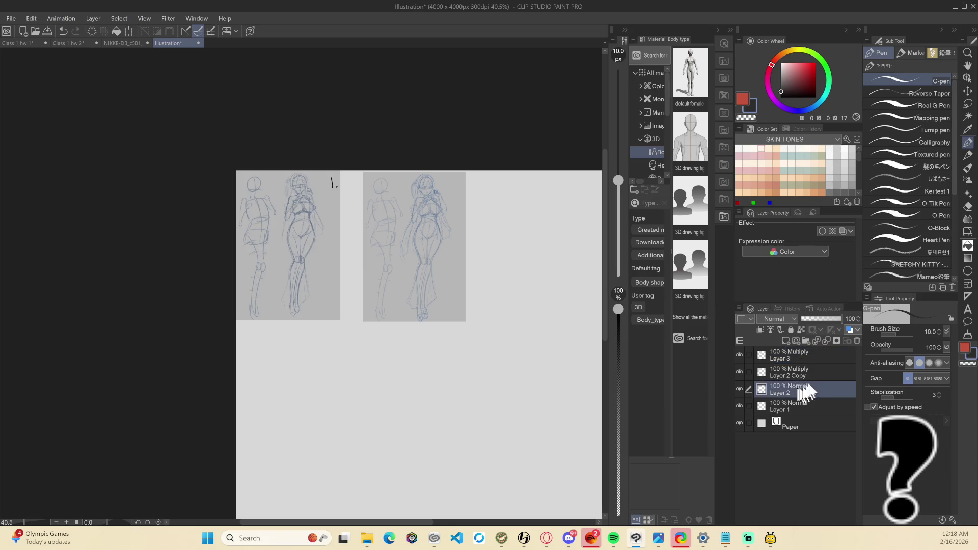
pyautogui.click(857, 341)
pyautogui.click(498, 202)
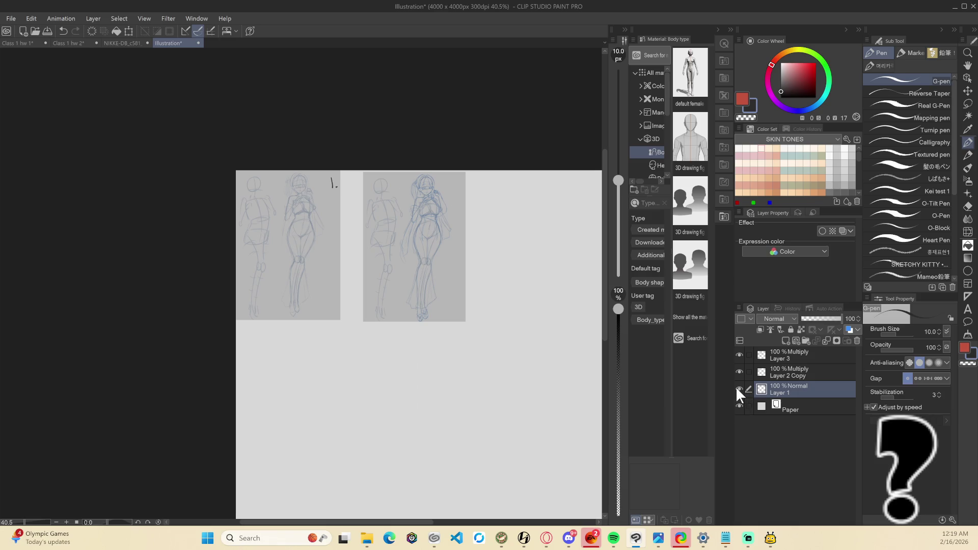
# Duplicate Layer 3 and convert it with its copy into one darker layer
pyautogui.click(738, 353)
pyautogui.click(738, 353)
pyautogui.click(790, 357)
pyautogui.hotkey('ctrl', 'c')
pyautogui.hotkey('ctrl', 'v')
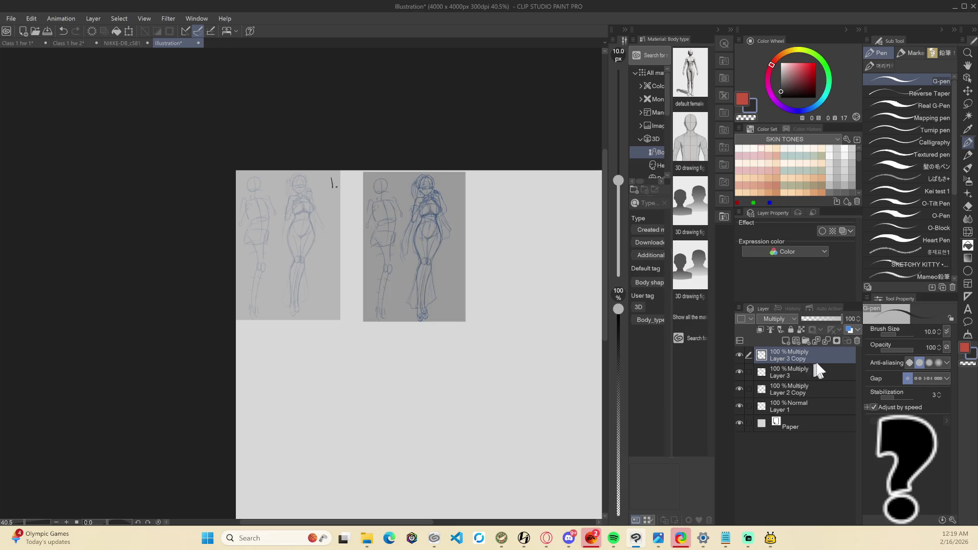
pyautogui.keyDown('ctrl'); pyautogui.click(815, 369); pyautogui.keyUp('ctrl')
pyautogui.rightClick(815, 369)
pyautogui.click(846, 279)
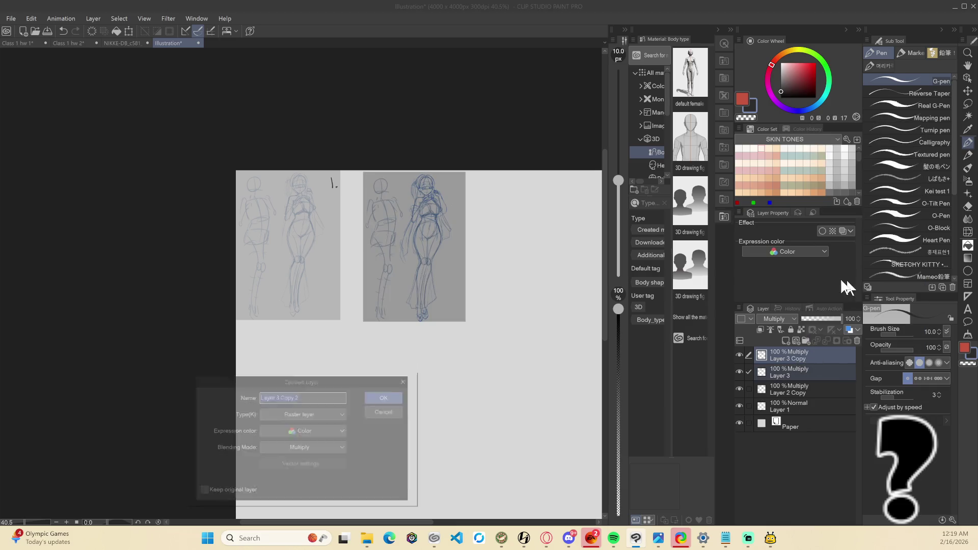
pyautogui.click(391, 395)
# Duplicate Layer 2 Copy and convert the pair into one darker layer
pyautogui.click(778, 378)
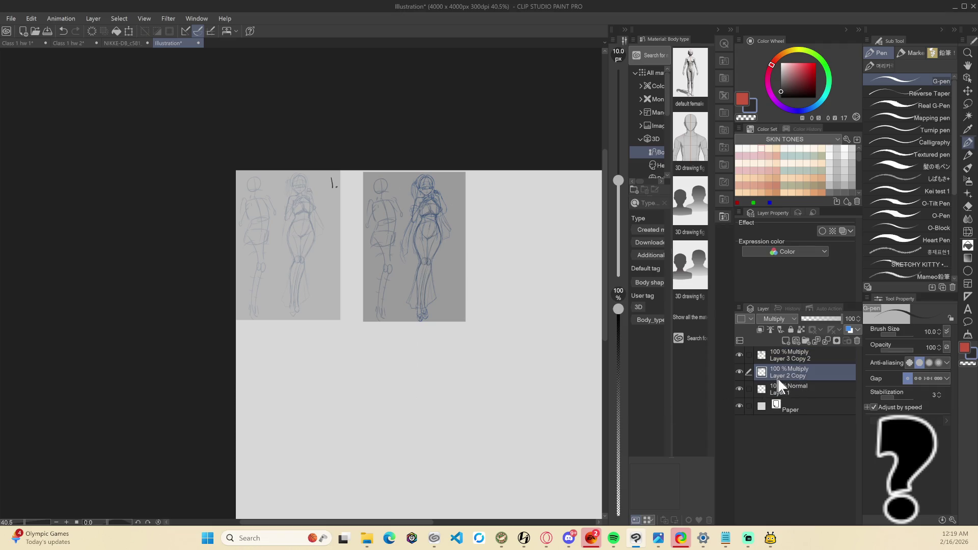
pyautogui.hotkey('ctrl', 'c')
pyautogui.hotkey('ctrl', 'v')
pyautogui.keyDown('ctrl'); pyautogui.click(795, 389); pyautogui.keyUp('ctrl')
pyautogui.rightClick(796, 390)
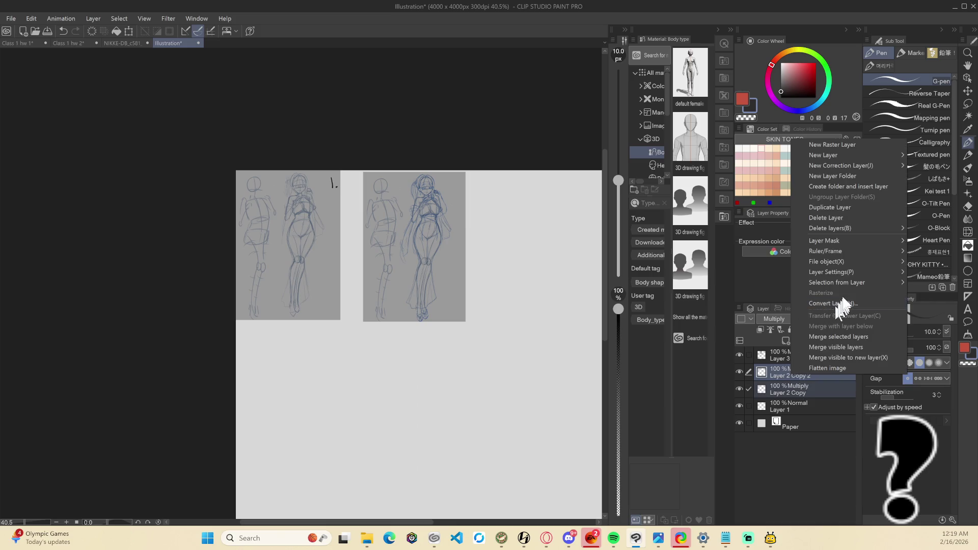
pyautogui.click(837, 303)
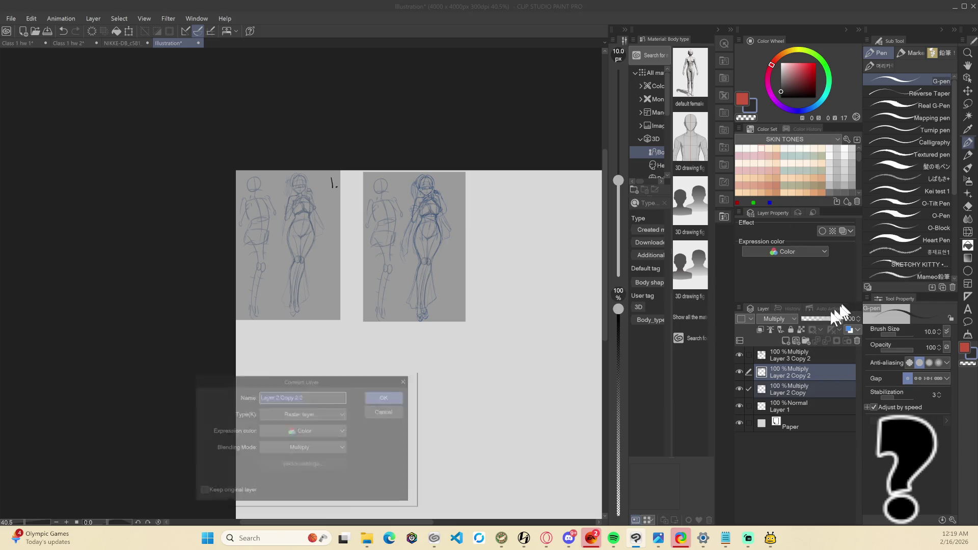
pyautogui.click(391, 395)
pyautogui.click(748, 392)
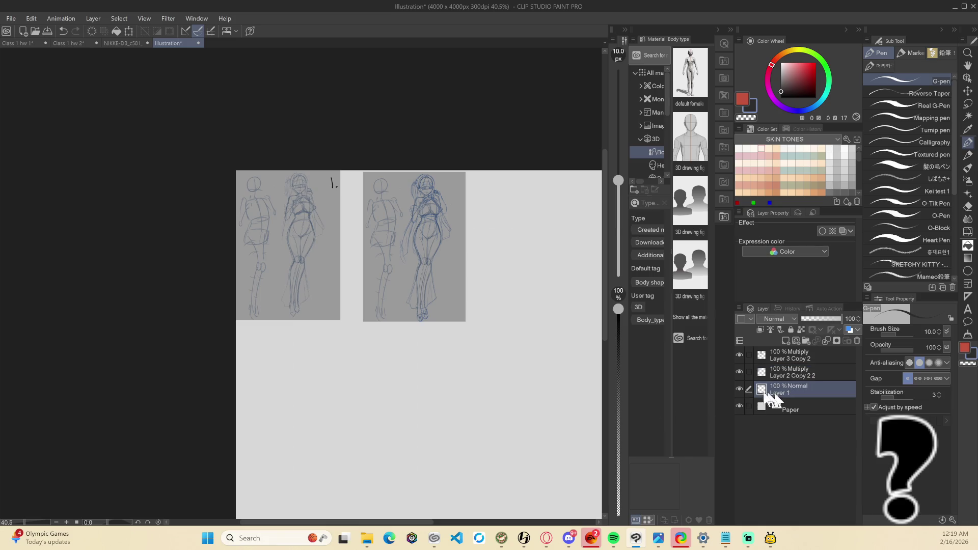
pyautogui.click(739, 373)
pyautogui.doubleClick(739, 372)
pyautogui.click(784, 356)
pyautogui.doubleClick(740, 355)
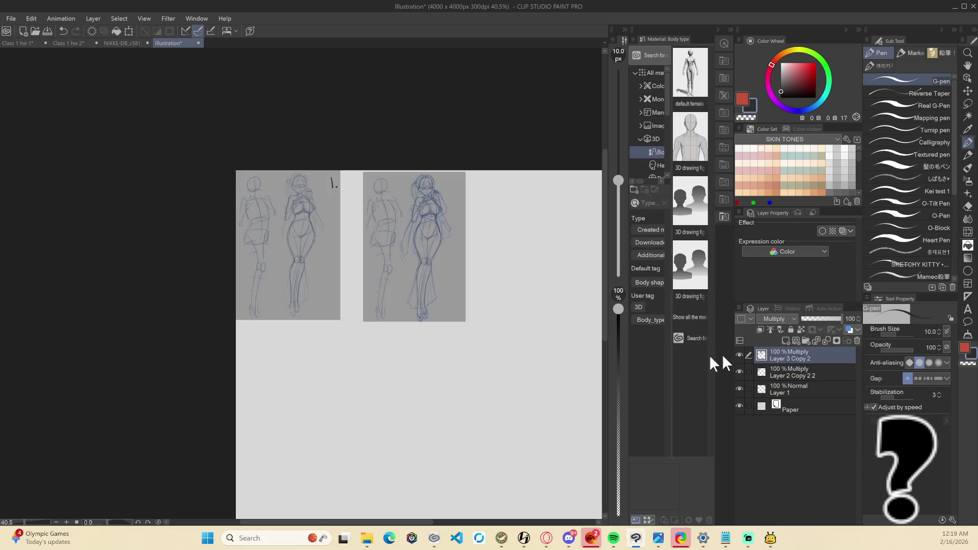
pyautogui.scroll(2, 382, 248)
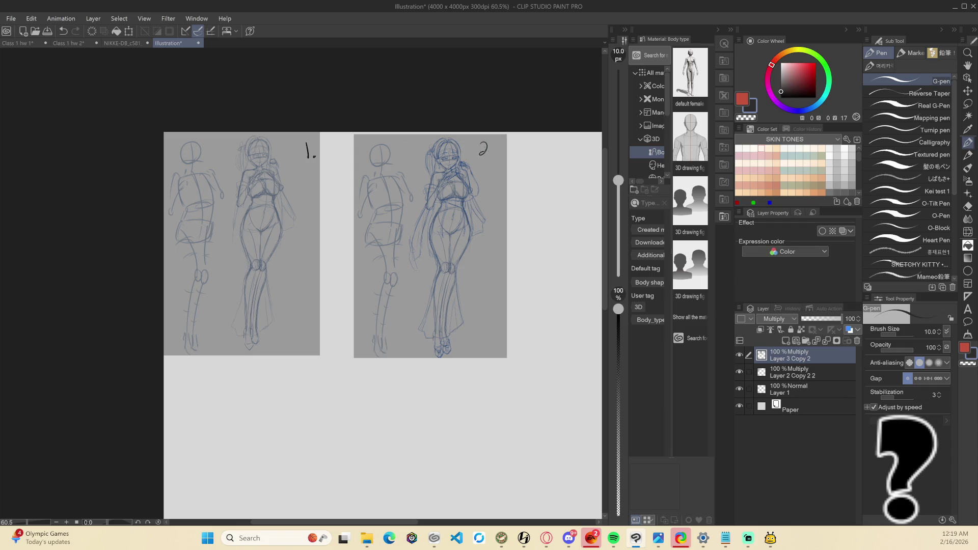
pyautogui.scroll(-2, 490, 158)
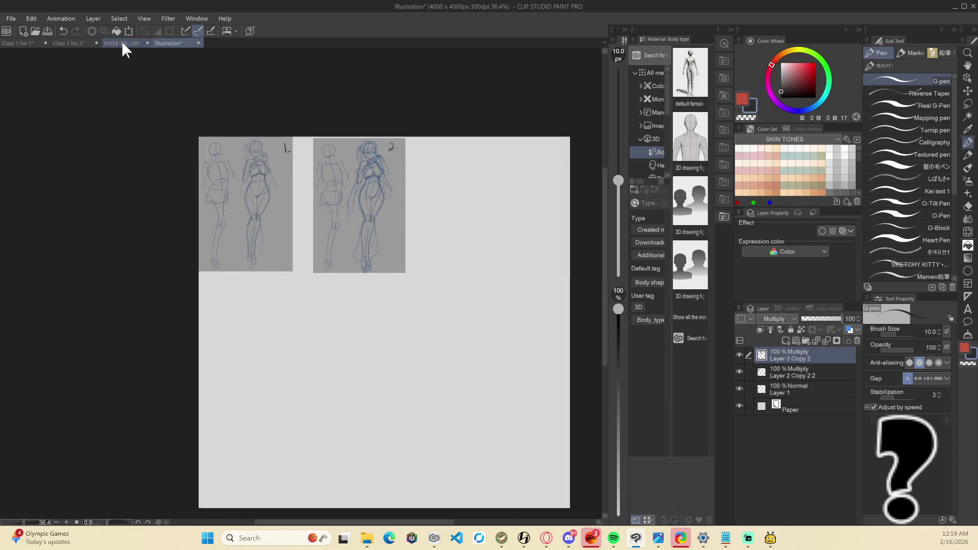
pyautogui.click(71, 43)
# Check the last edit in Illustration with undo and redo, then bring up Class 1 hw 2
pyautogui.moveTo(23, 43)
pyautogui.mouseDown()
pyautogui.moveTo(508, 424)
pyautogui.moveTo(557, 475)
pyautogui.moveTo(658, 540)
pyautogui.moveTo(705, 543)
pyautogui.moveTo(680, 539)
pyautogui.mouseUp()
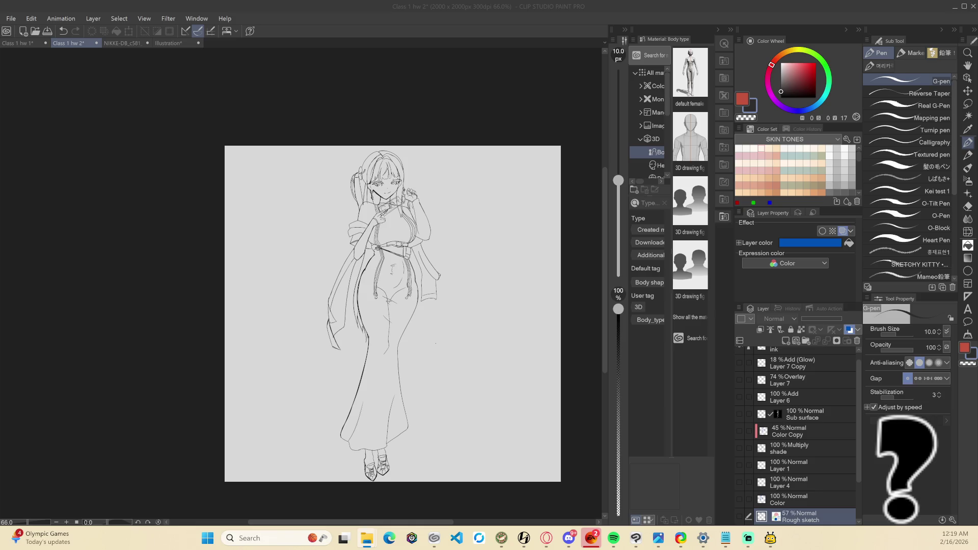
pyautogui.click(172, 43)
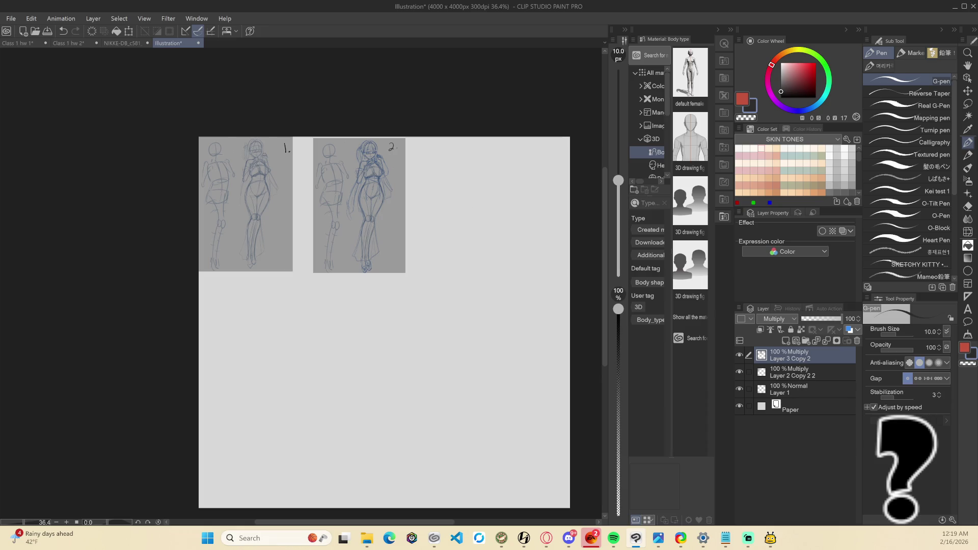
pyautogui.hotkey('ctrl', 'z')
pyautogui.hotkey('ctrl', 'y')
pyautogui.hotkey('alt', 'Tab')
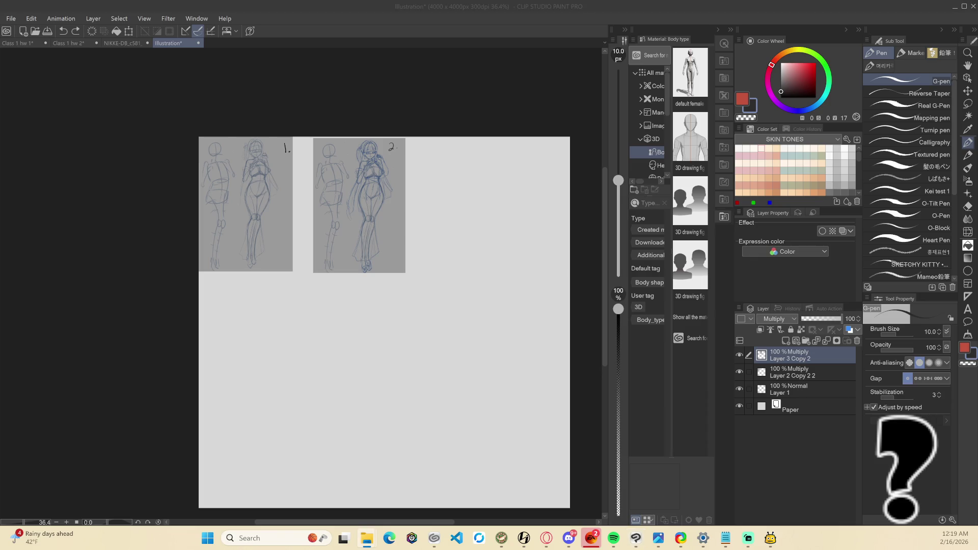
pyautogui.click(232, 112)
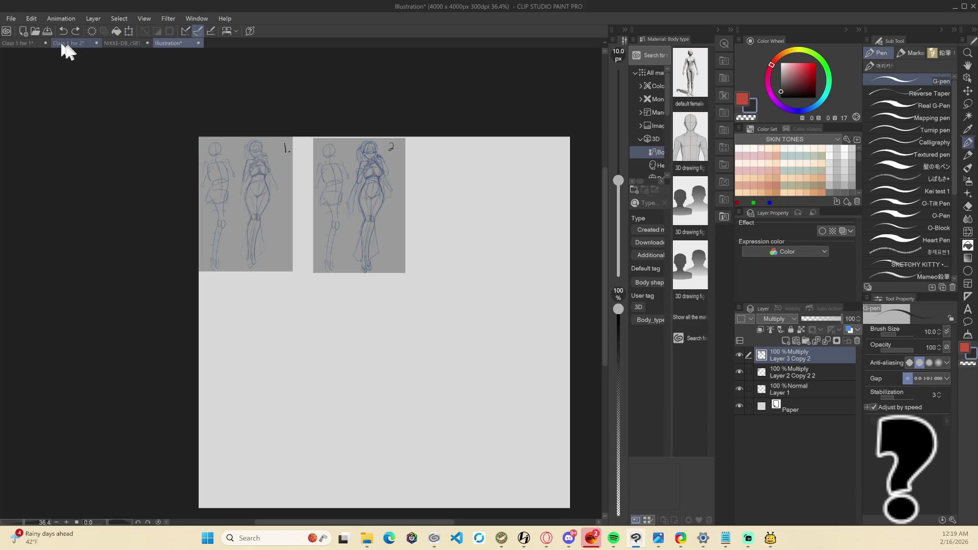
pyautogui.click(66, 43)
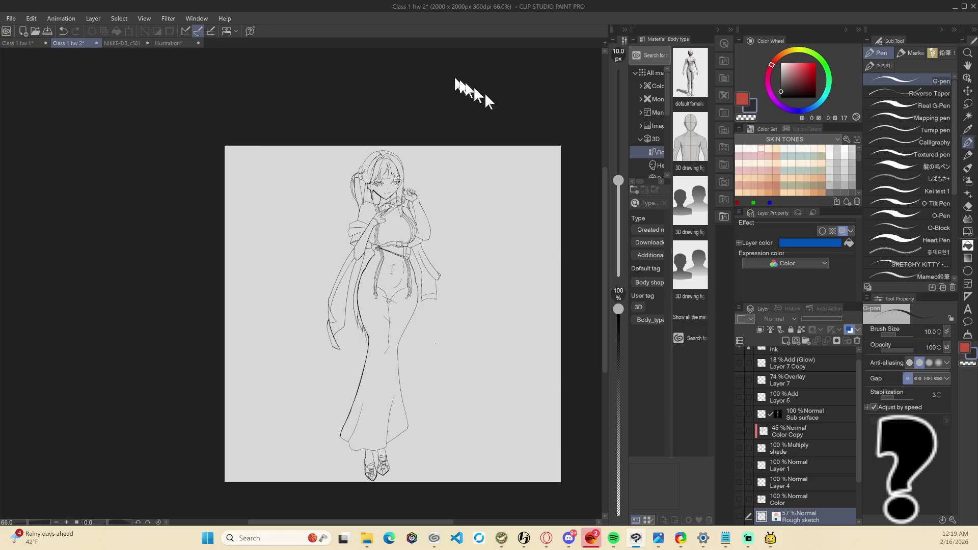
# Region-capture the girl's ink drawing and return to the Illustration document
pyautogui.press('Print')
pyautogui.moveTo(285, 152); pyautogui.dragTo(469, 346)
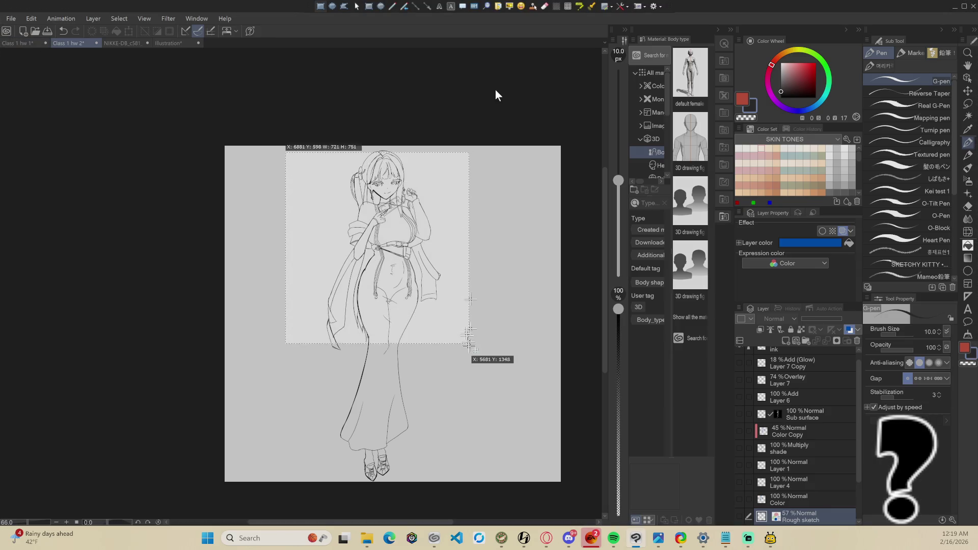
pyautogui.rightClick(469, 347)
pyautogui.moveTo(312, 147)
pyautogui.mouseDown()
pyautogui.moveTo(350, 162)
pyautogui.moveTo(428, 162)
pyautogui.moveTo(450, 482)
pyautogui.mouseUp()
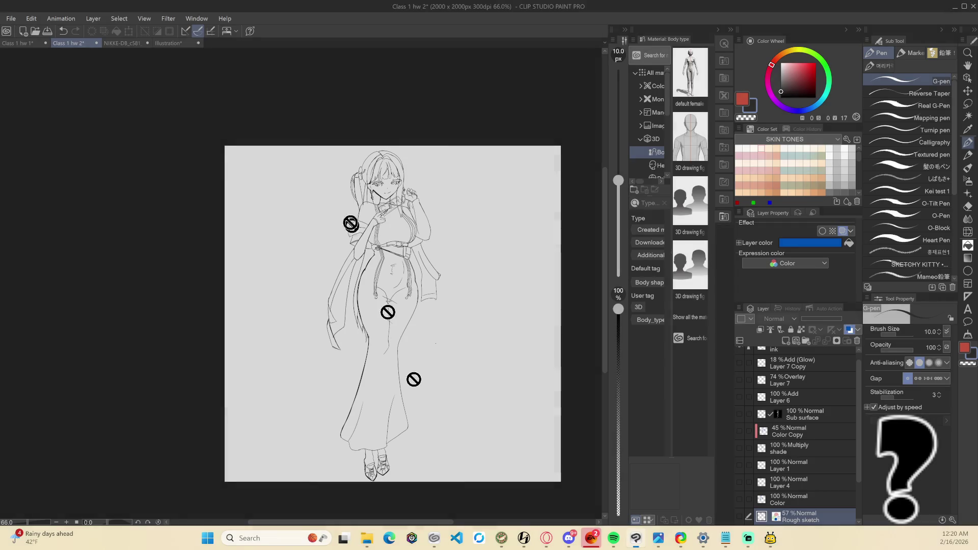
pyautogui.click(169, 43)
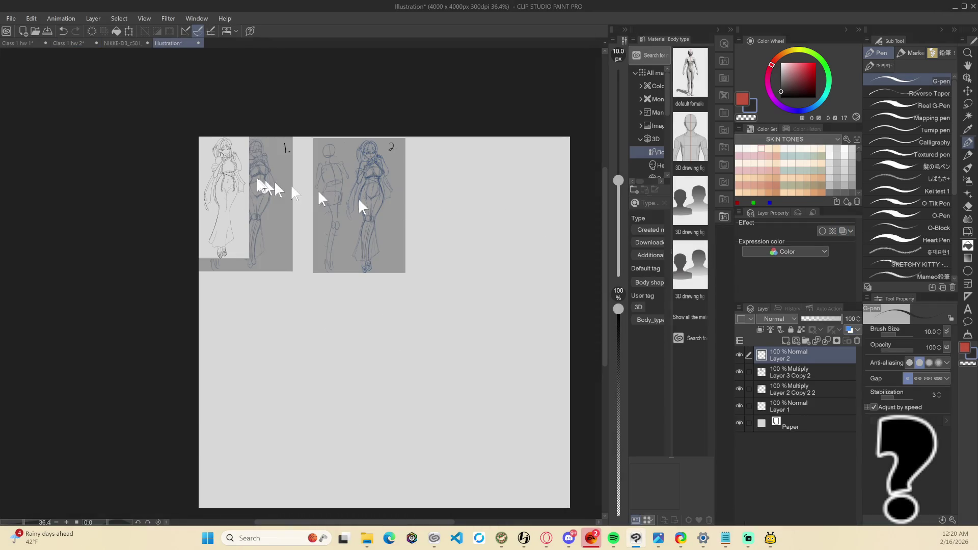
# Move the pasted ink drawing right of sketch 2 and give it a duplicated Multiply layer
pyautogui.hotkey('ctrl', 't')
pyautogui.moveTo(237, 181)
pyautogui.mouseDown()
pyautogui.moveTo(458, 182)
pyautogui.moveTo(456, 191)
pyautogui.mouseUp()
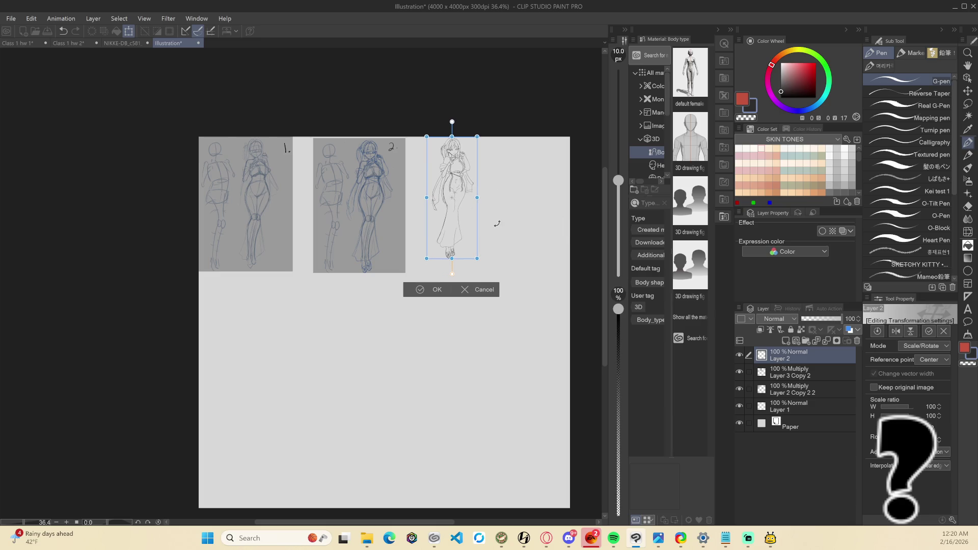
pyautogui.press('Return')
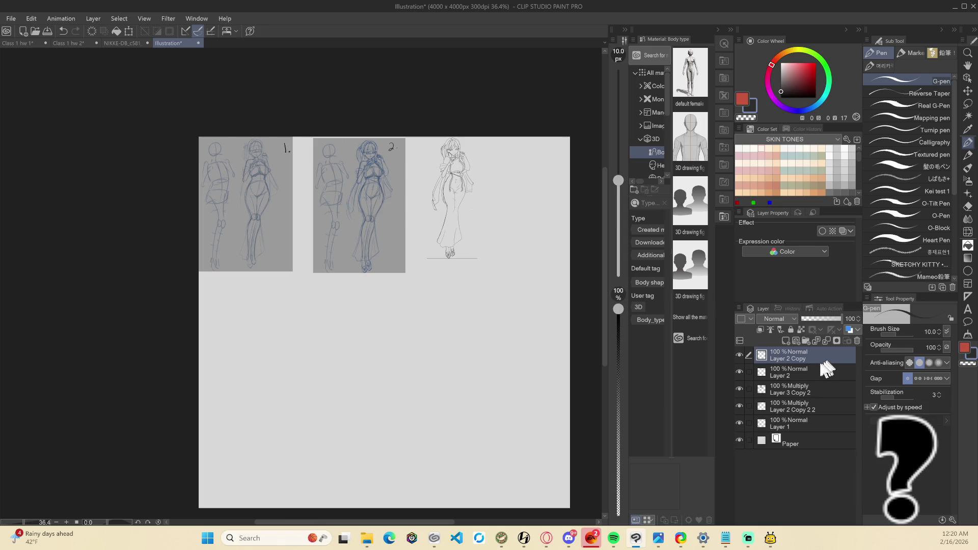
pyautogui.moveTo(805, 357); pyautogui.dragTo(787, 341)
pyautogui.click(788, 320)
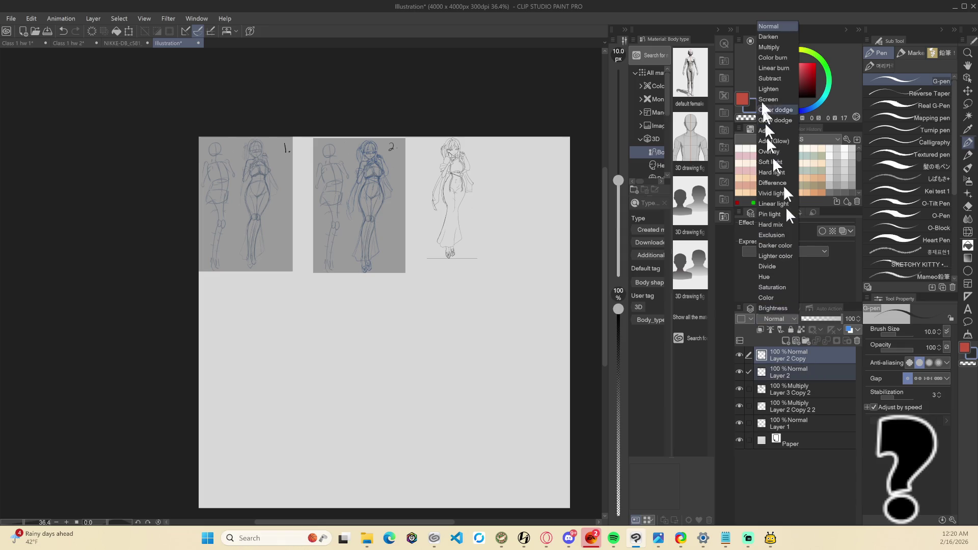
pyautogui.click(780, 60)
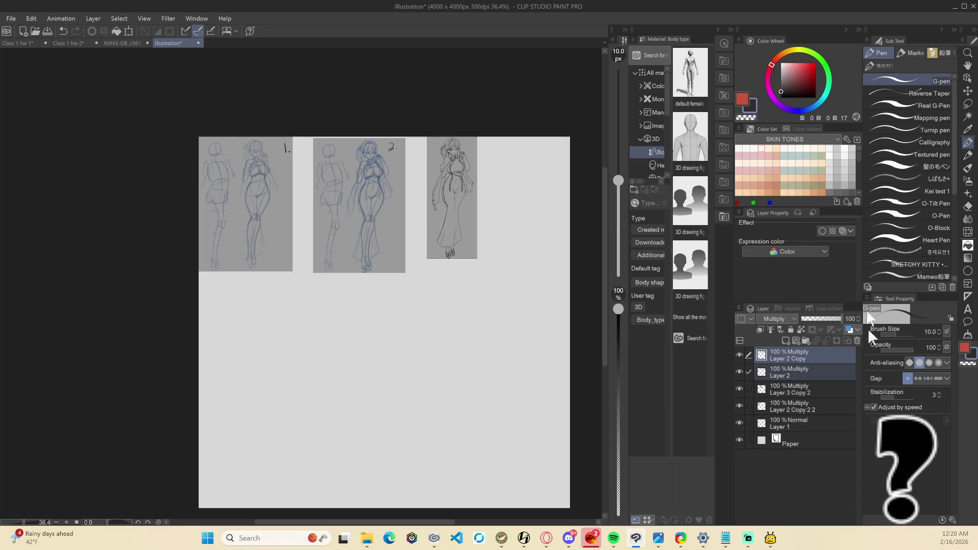
pyautogui.rightClick(816, 357)
pyautogui.click(820, 283)
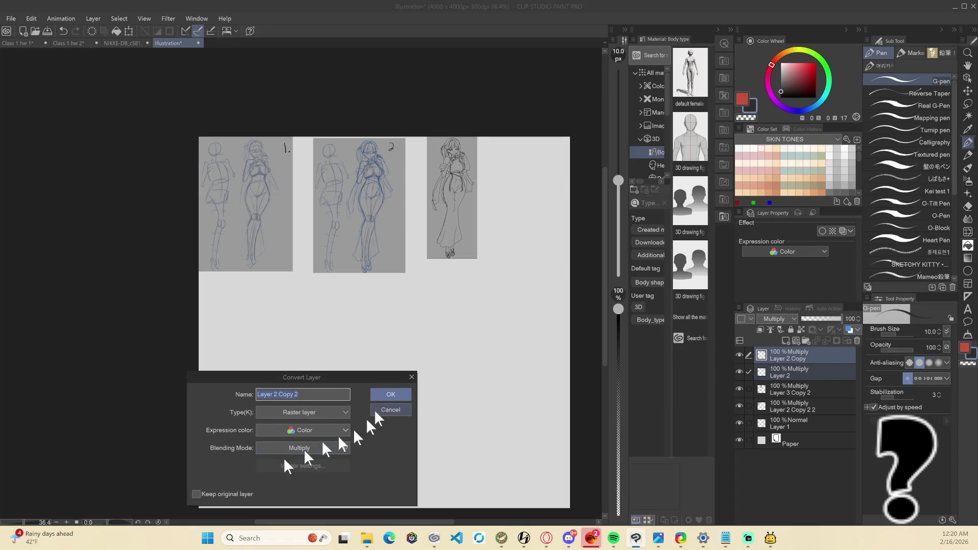
pyautogui.click(400, 393)
pyautogui.hotkey('ctrl', 'z')
# Enlarge the third figure and position it below sketch 1
pyautogui.hotkey('ctrl', 't')
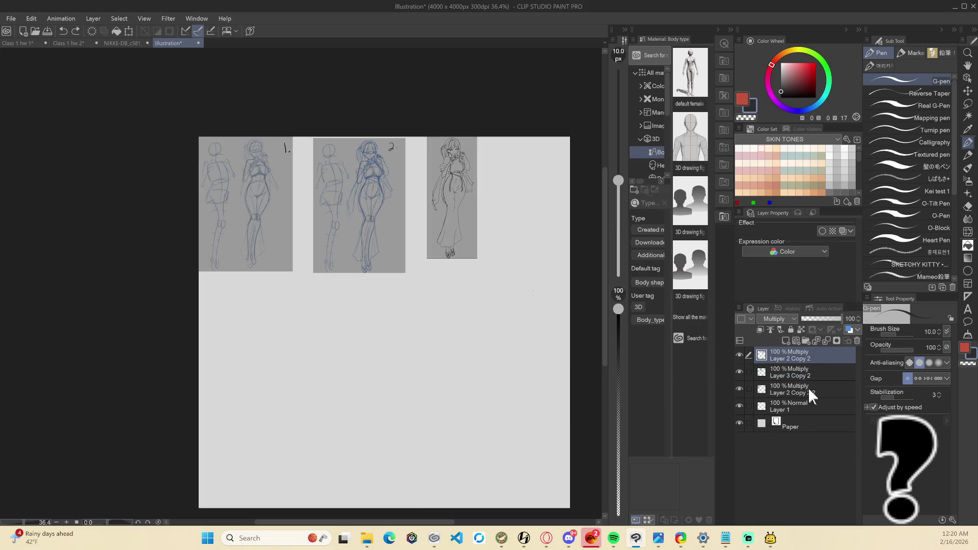
pyautogui.moveTo(477, 259)
pyautogui.mouseDown()
pyautogui.moveTo(504, 280)
pyautogui.moveTo(488, 269)
pyautogui.moveTo(511, 329)
pyautogui.mouseUp()
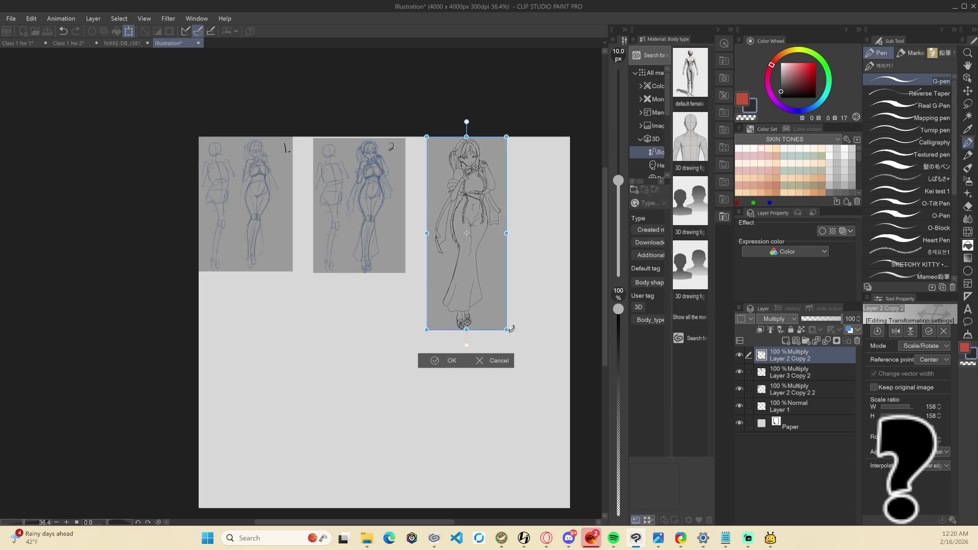
pyautogui.moveTo(490, 168)
pyautogui.mouseDown()
pyautogui.moveTo(315, 337)
pyautogui.moveTo(270, 312)
pyautogui.mouseUp()
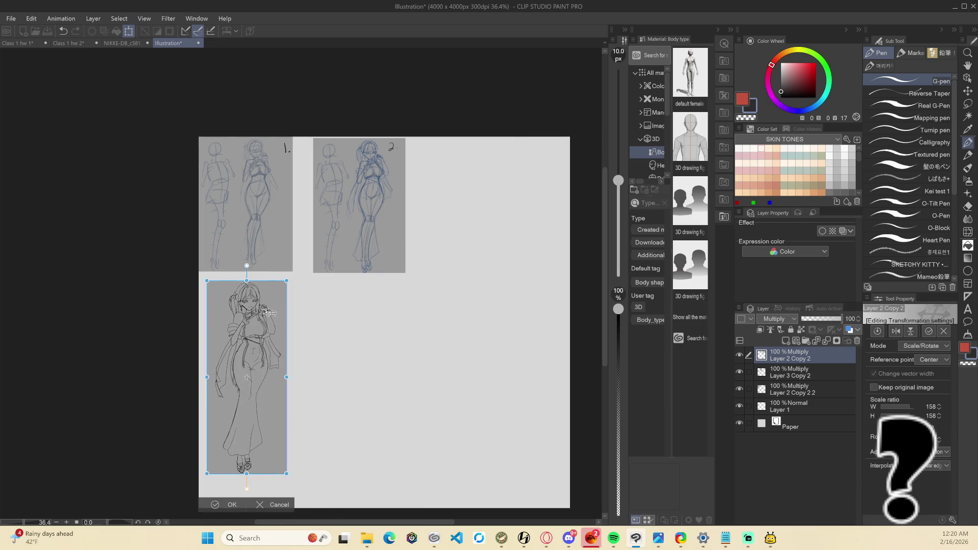
pyautogui.moveTo(286, 474); pyautogui.dragTo(305, 509)
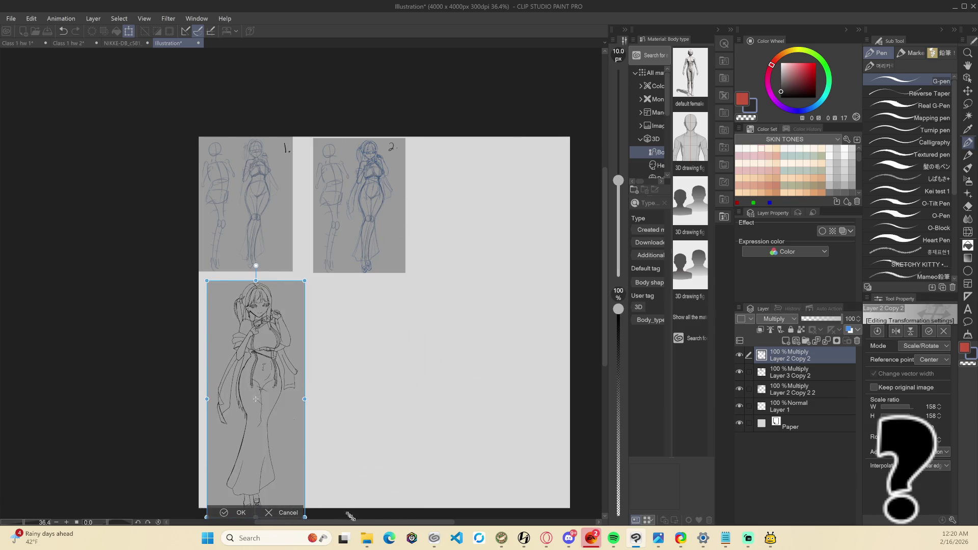
pyautogui.moveTo(265, 392); pyautogui.dragTo(262, 386)
pyautogui.moveTo(303, 273); pyautogui.dragTo(299, 285)
pyautogui.moveTo(262, 320); pyautogui.dragTo(258, 306)
pyautogui.press('Return')
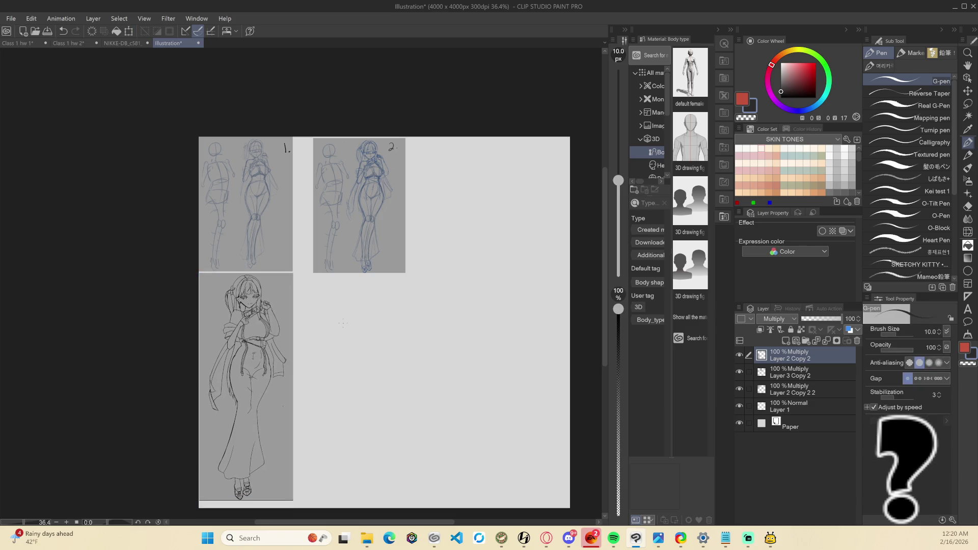
# Rotate the view from -25 to about -5, then switch to Class 1 hw 1
pyautogui.press('p')
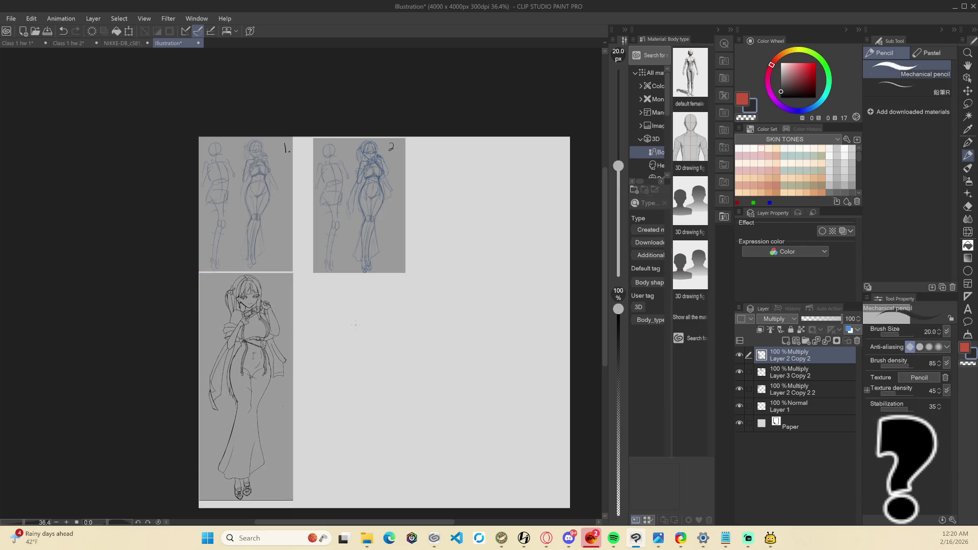
pyautogui.press('-')
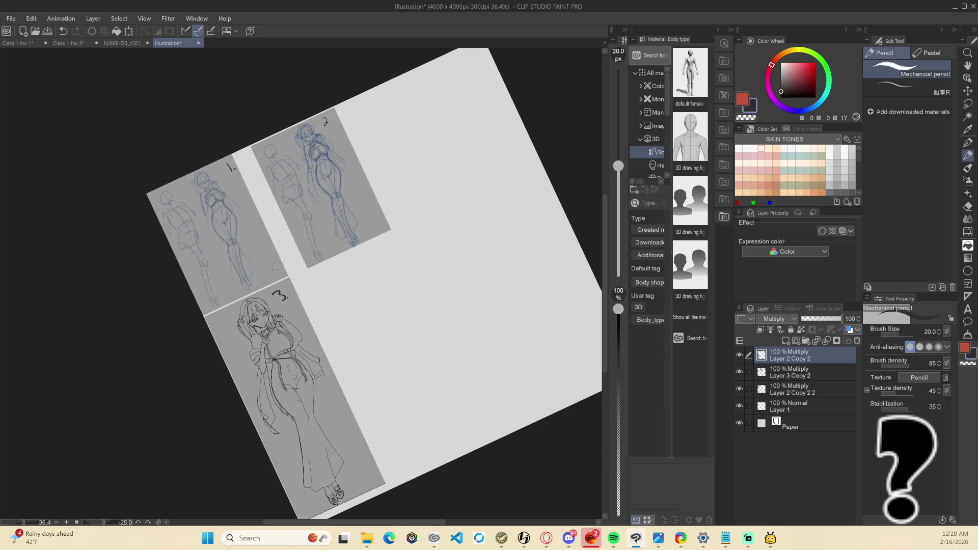
pyautogui.moveTo(91, 166); pyautogui.dragTo(143, 102)
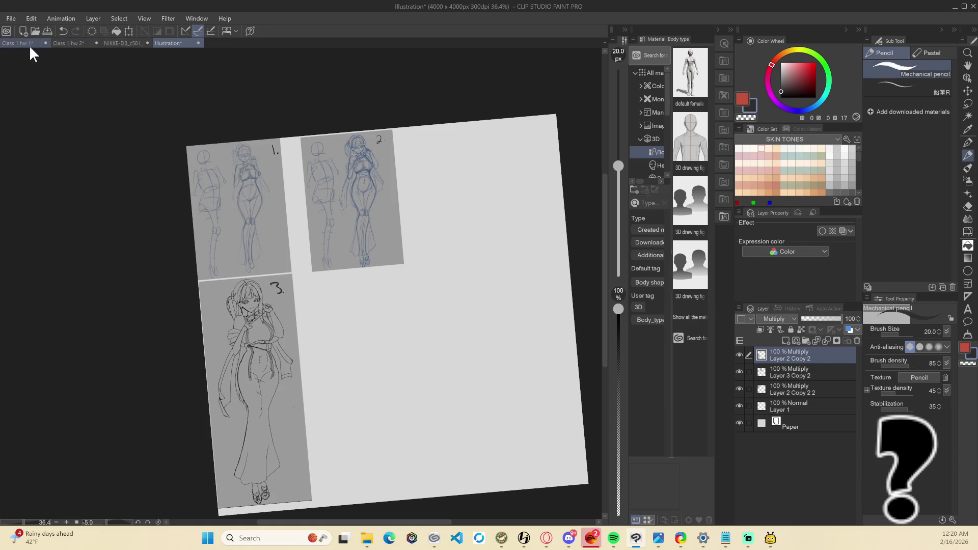
pyautogui.click(29, 45)
# Close Class 1 hw 1, saving its changes
pyautogui.click(46, 42)
pyautogui.click(450, 200)
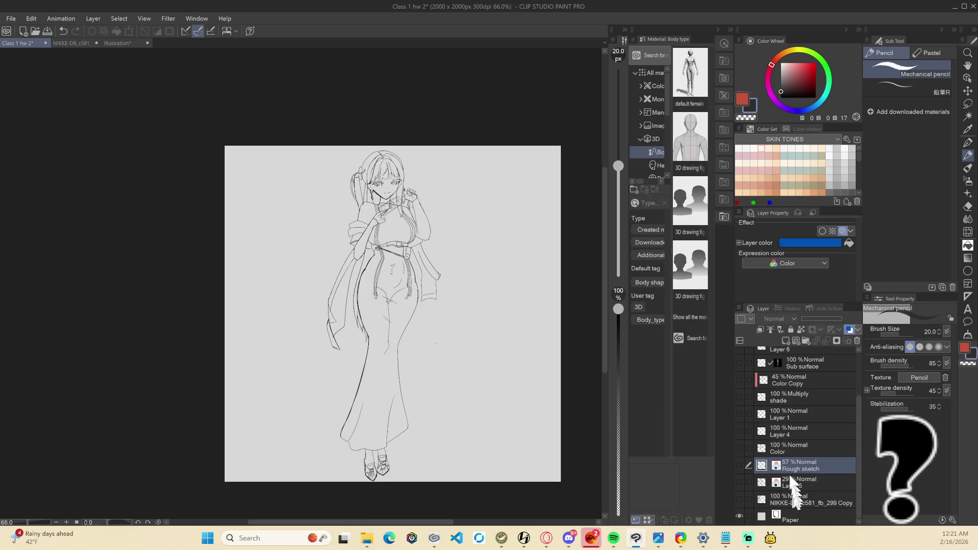
pyautogui.scroll(3, 787, 458)
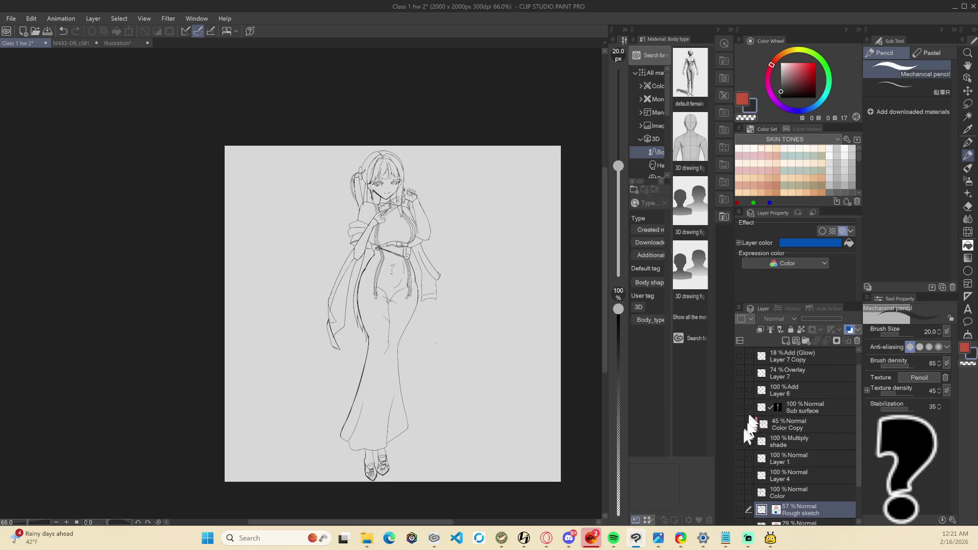
pyautogui.scroll(-2, 744, 448)
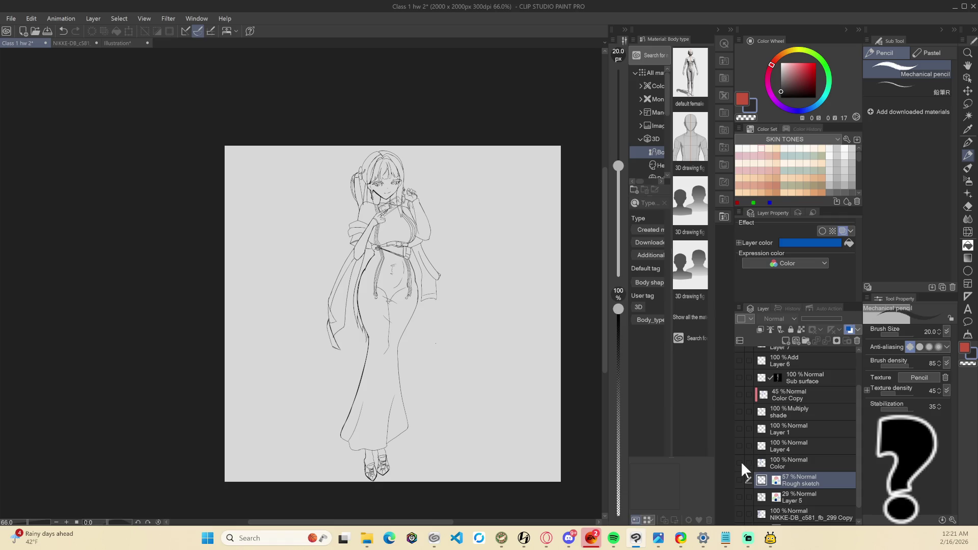
# Show the base colour, shading, Color Copy and Layer 6 layers while hiding Layer 4
pyautogui.click(739, 462)
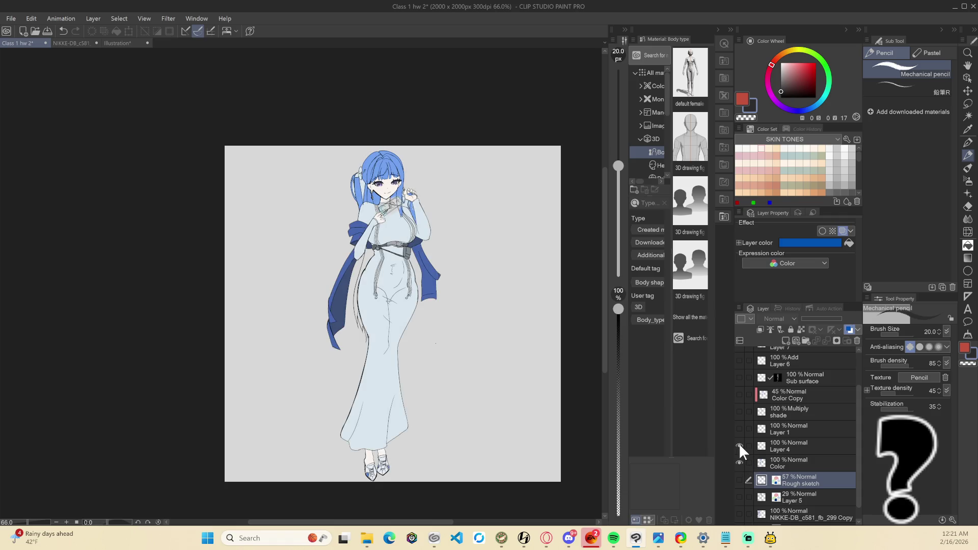
pyautogui.click(739, 445)
pyautogui.click(740, 410)
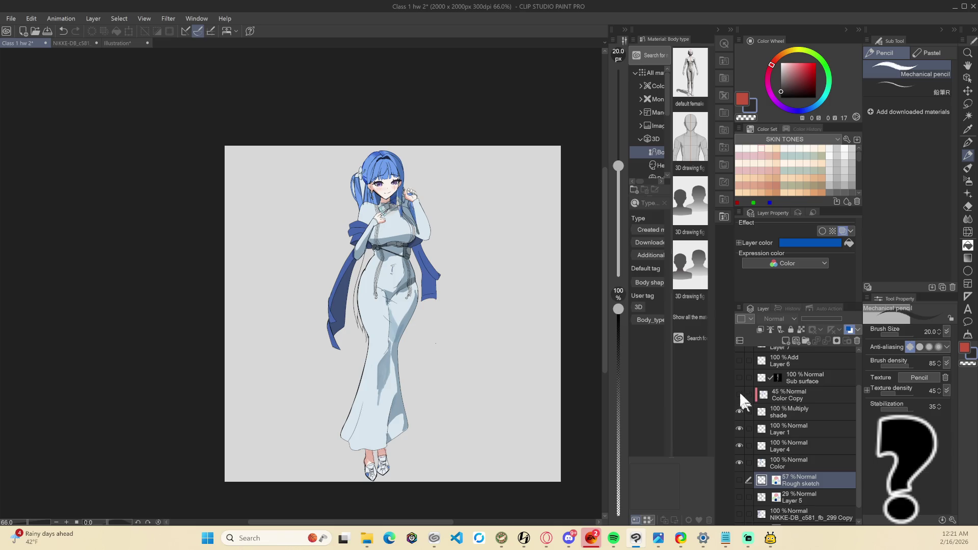
pyautogui.click(740, 393)
pyautogui.click(739, 393)
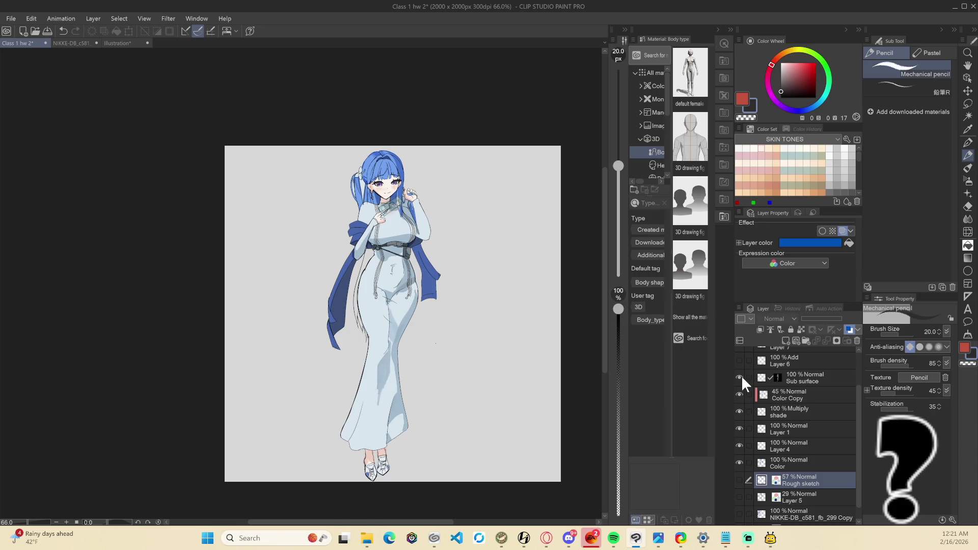
pyautogui.click(743, 361)
# Adjust Layer 4 and Layer 7 visibility until the girl appears fully coloured
pyautogui.scroll(3, 741, 382)
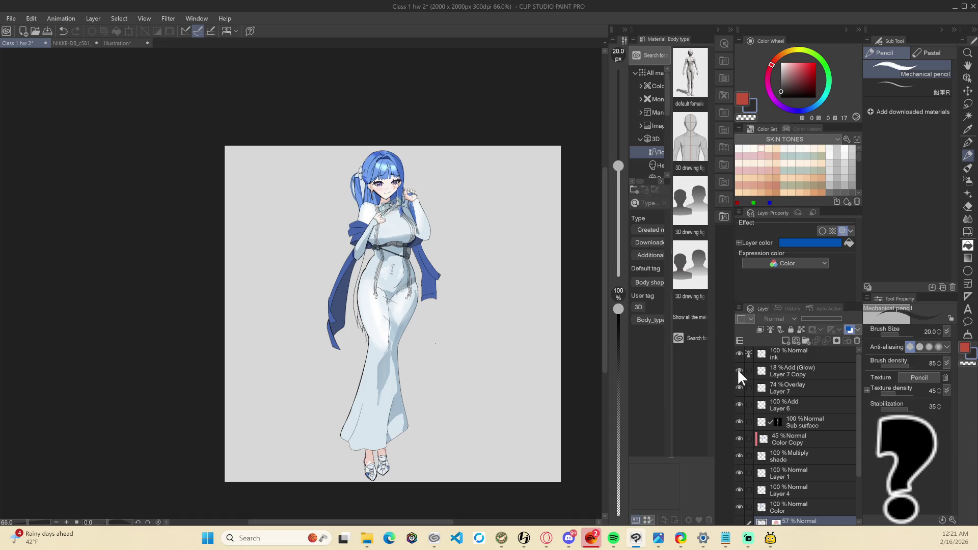
pyautogui.scroll(-2, 436, 311)
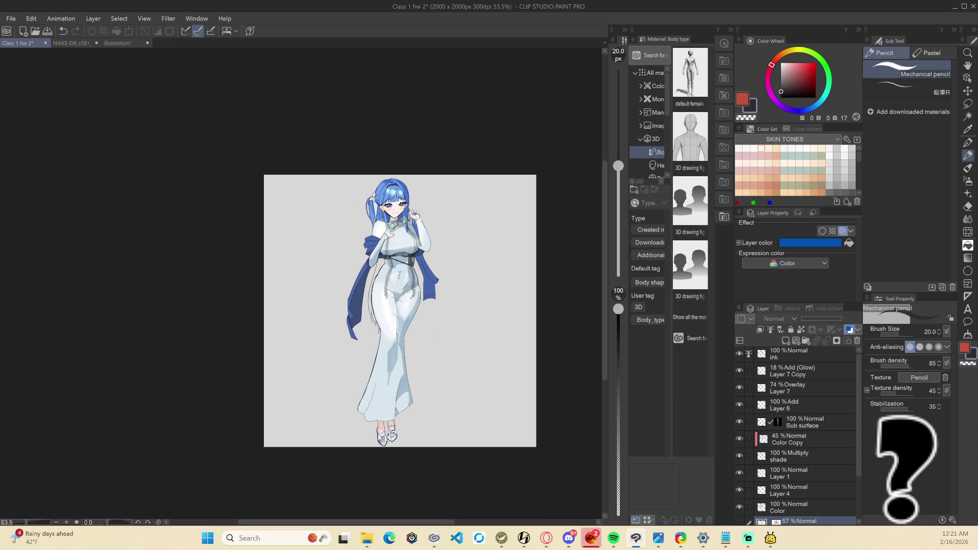
pyautogui.scroll(-3, 774, 456)
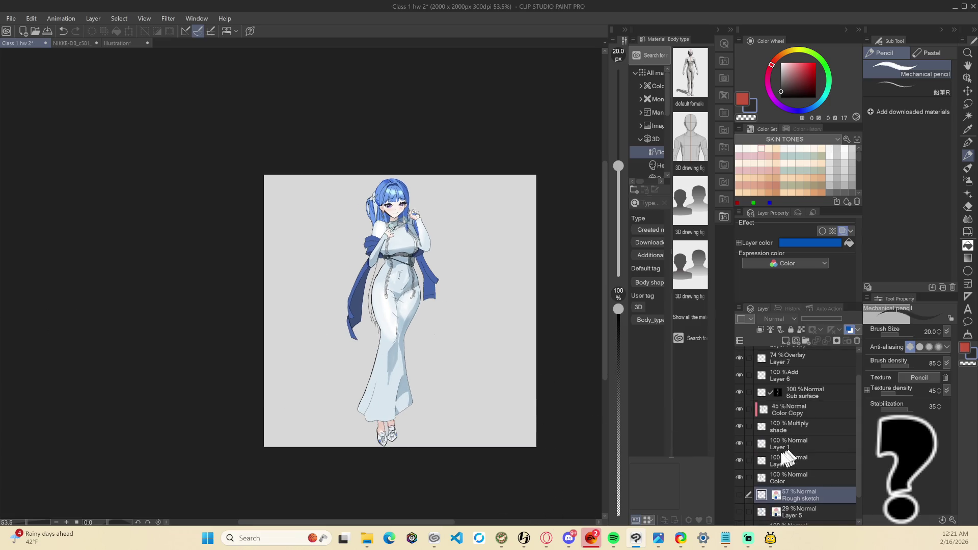
pyautogui.click(739, 445)
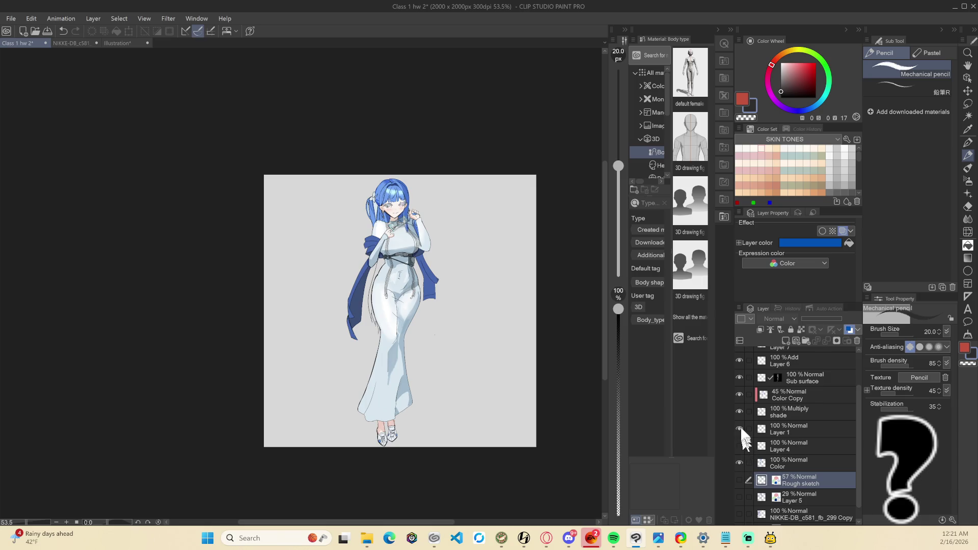
pyautogui.moveTo(739, 451); pyautogui.dragTo(742, 363)
pyautogui.scroll(3, 744, 376)
pyautogui.click(739, 387)
pyautogui.scroll(-1, 523, 361)
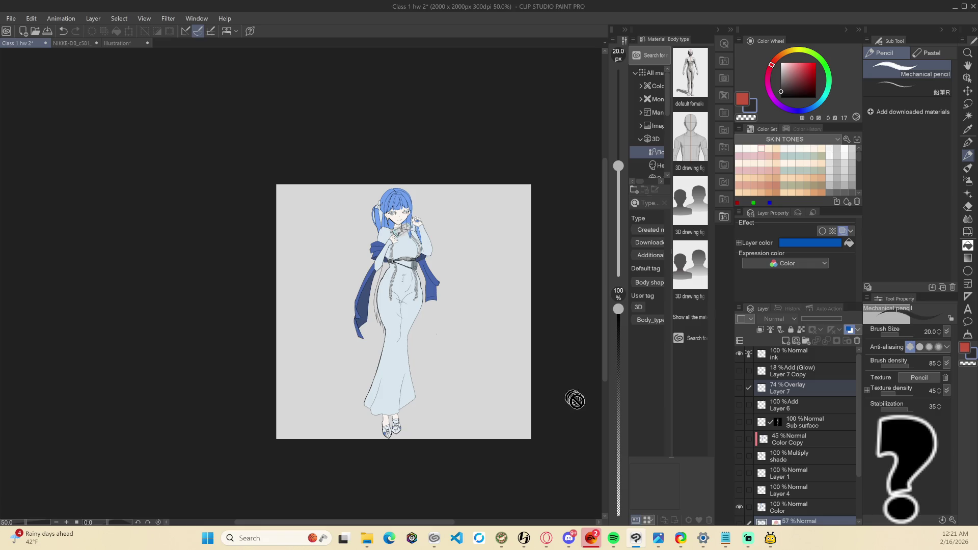
# Screen-capture a region tightly around the coloured standing figure
pyautogui.moveTo(297, 186)
pyautogui.mouseDown()
pyautogui.moveTo(514, 252)
pyautogui.moveTo(500, 438)
pyautogui.mouseUp()
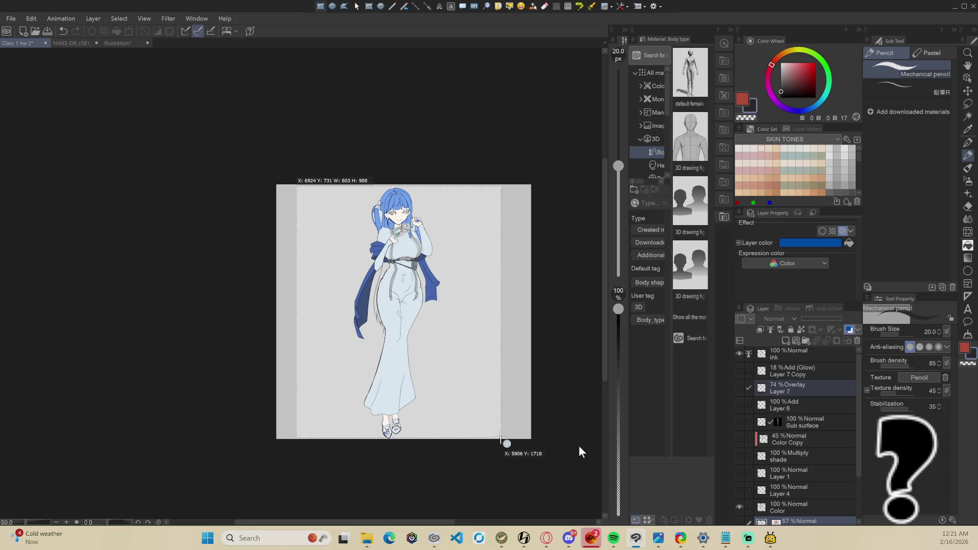
pyautogui.rightClick(501, 438)
pyautogui.moveTo(345, 186)
pyautogui.mouseDown()
pyautogui.moveTo(437, 204)
pyautogui.moveTo(451, 440)
pyautogui.mouseUp()
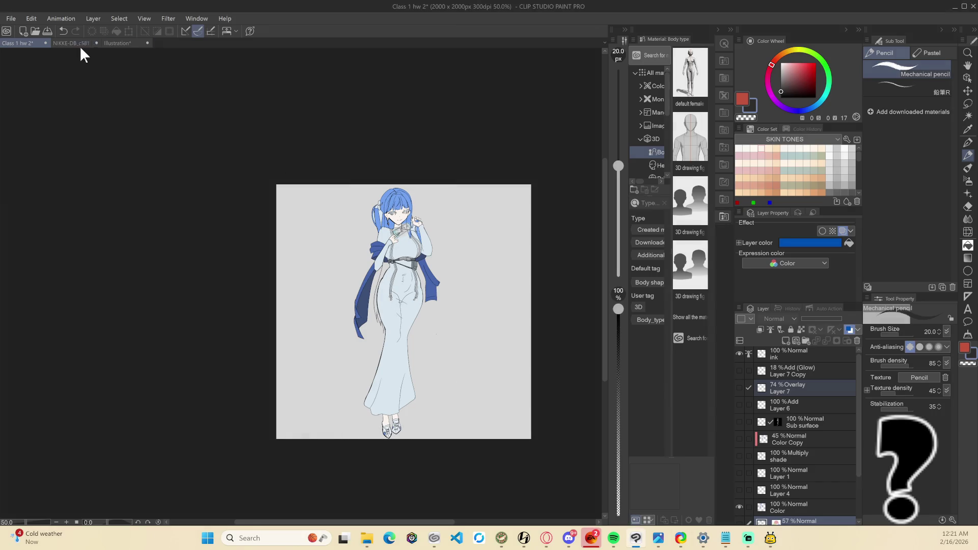
pyautogui.click(80, 44)
# Paste the captured figure into the Illustration canvas, enlarging it to about 228% beside stage 3
pyautogui.click(145, 44)
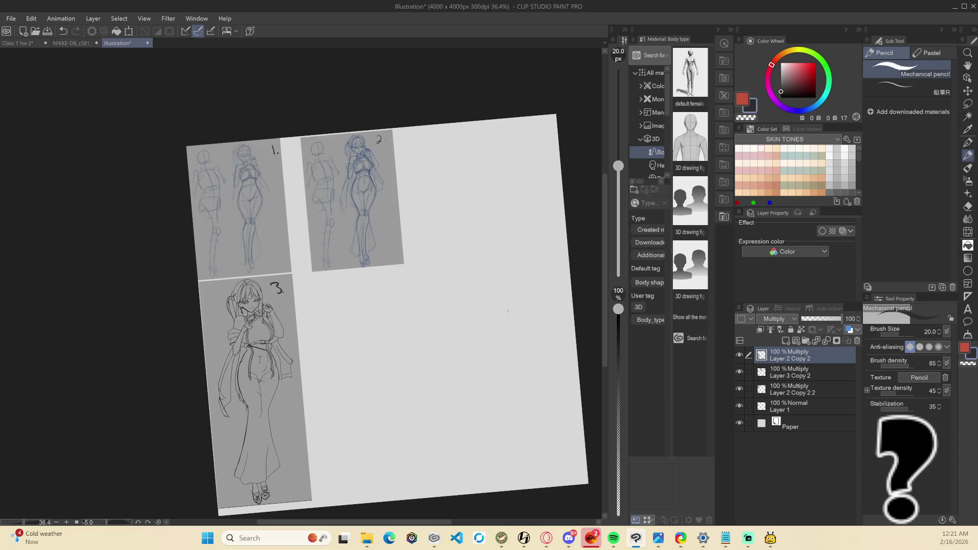
pyautogui.hotkey('ctrl', 'v')
pyautogui.hotkey('ctrl', 't')
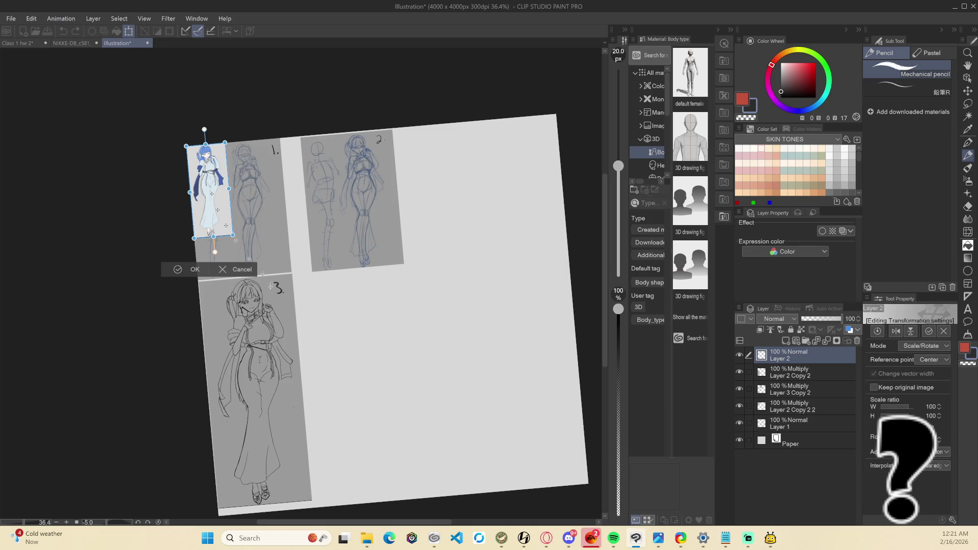
pyautogui.moveTo(334, 317); pyautogui.dragTo(480, 461)
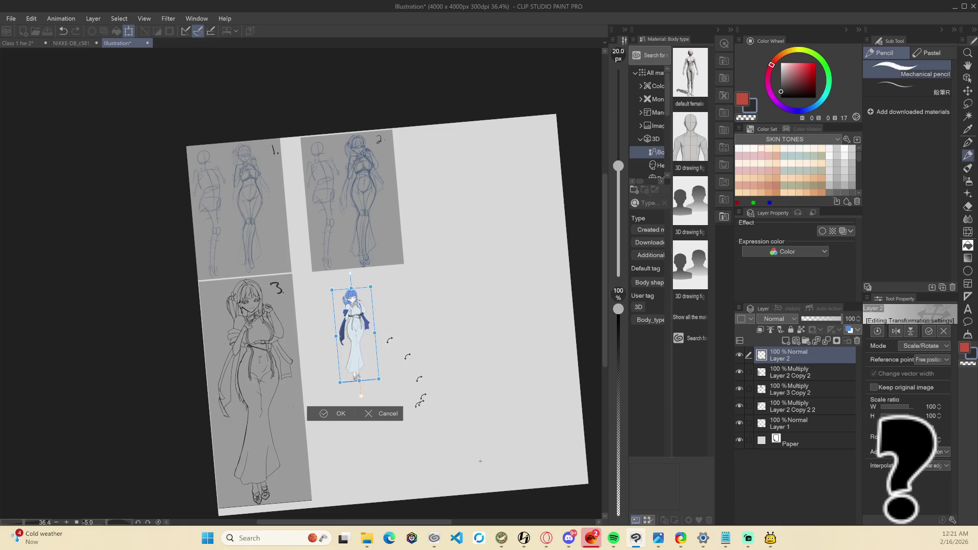
pyautogui.moveTo(379, 378); pyautogui.dragTo(476, 463)
pyautogui.moveTo(369, 376); pyautogui.dragTo(352, 360)
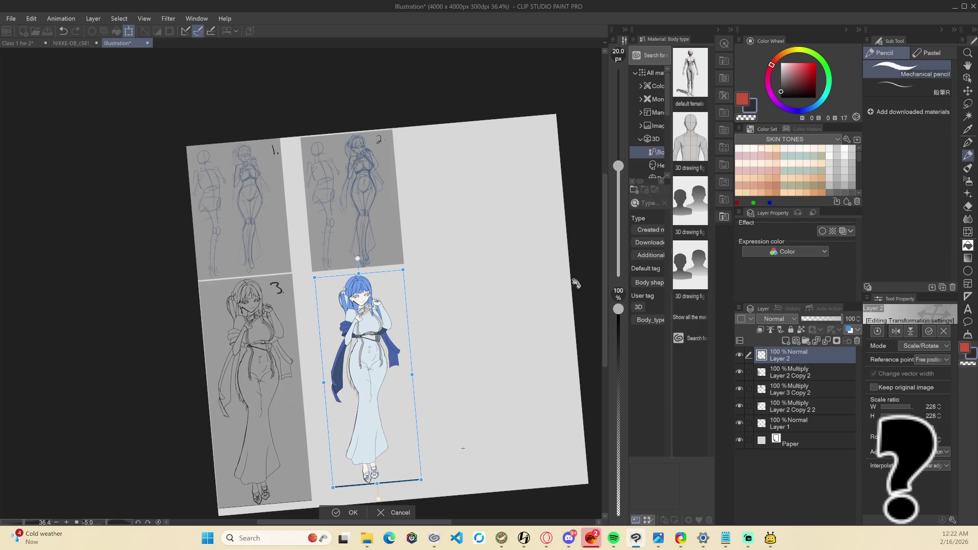
pyautogui.press('Return')
# Convert the figure layers into a single layer with Multiply blending
pyautogui.hotkey('ctrl', '@')
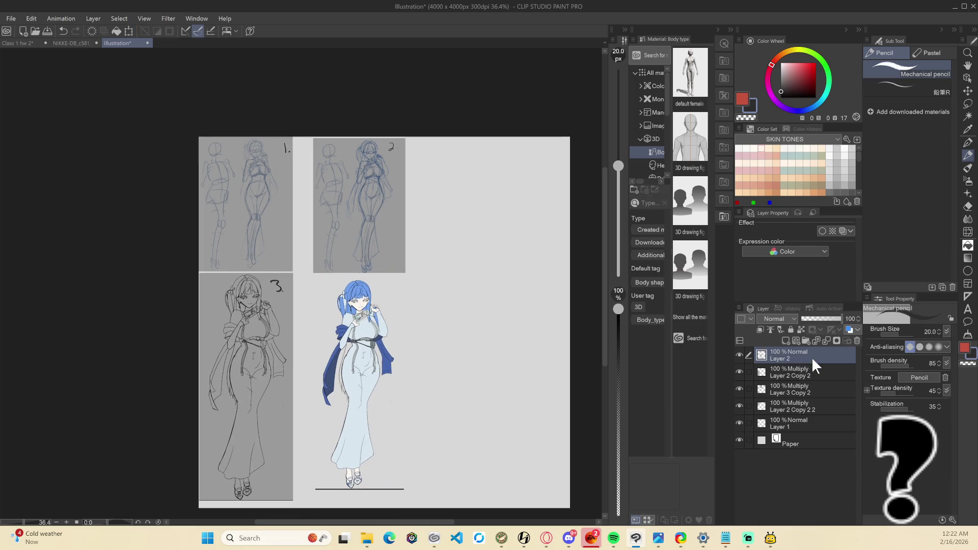
pyautogui.hotkey('ctrl', 'c')
pyautogui.hotkey('ctrl', 'v')
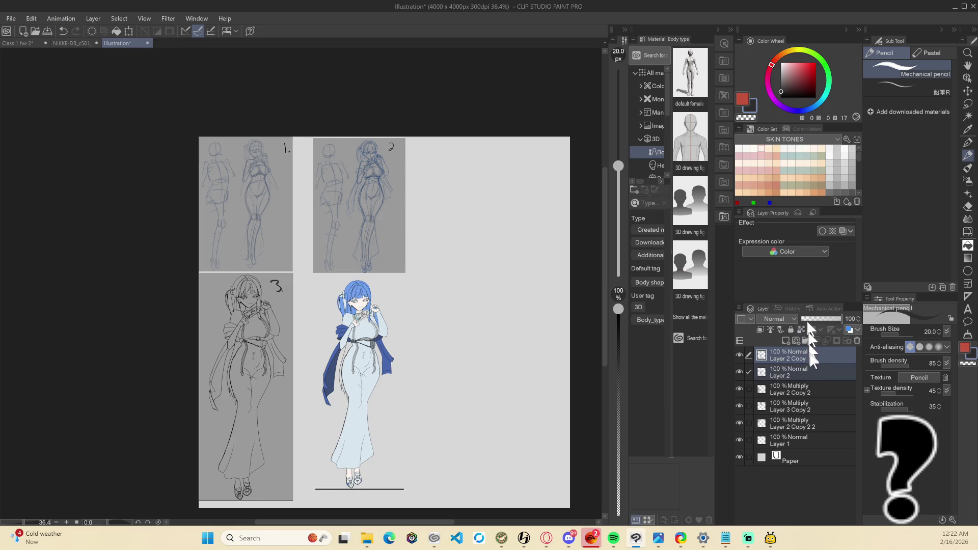
pyautogui.rightClick(809, 354)
pyautogui.click(868, 283)
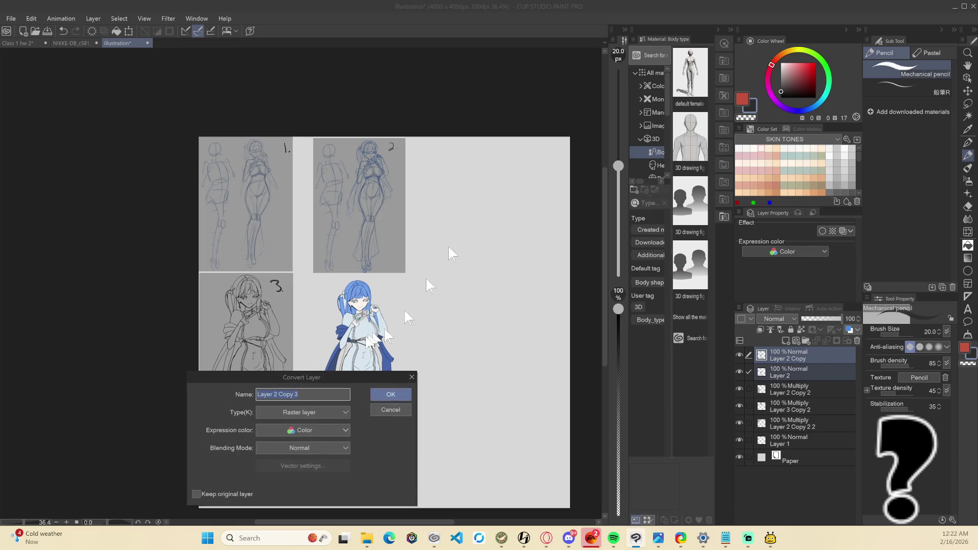
pyautogui.click(326, 447)
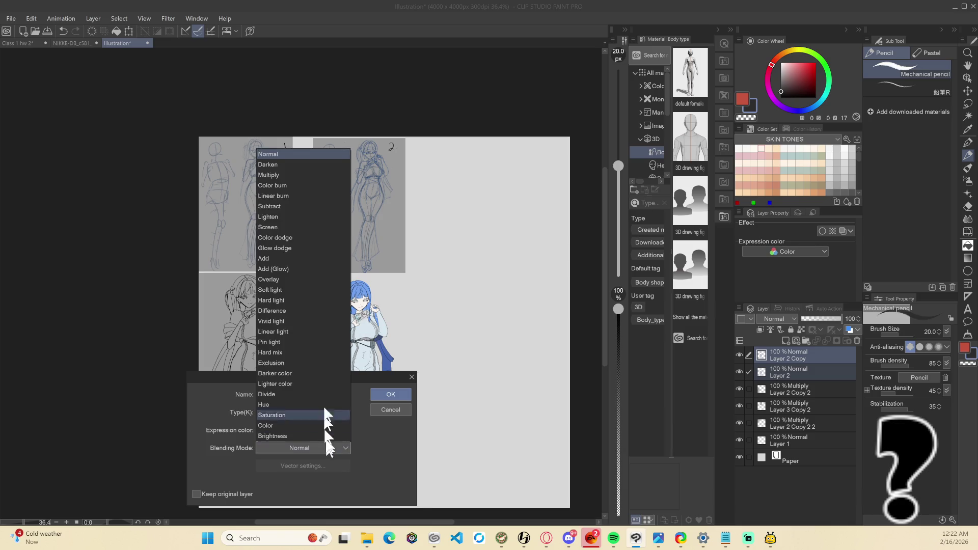
pyautogui.click(289, 175)
pyautogui.click(385, 390)
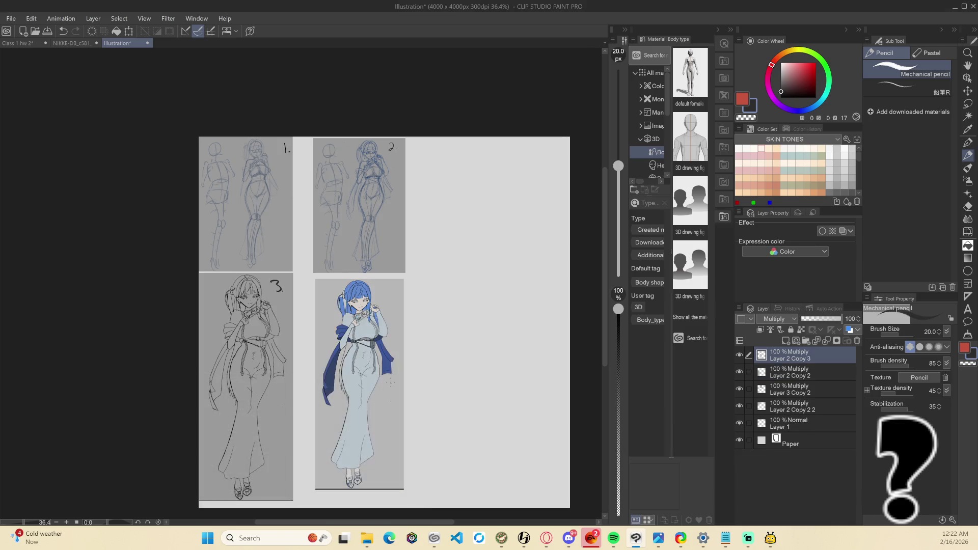
# Rescale the coloured figure to 107% and shift it slightly into its frame
pyautogui.hotkey('ctrl', 't')
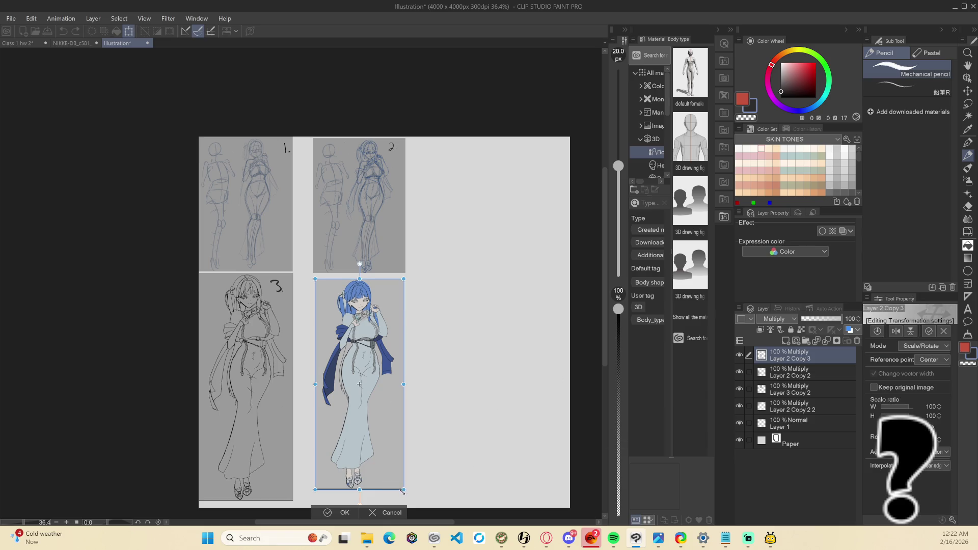
pyautogui.moveTo(404, 490); pyautogui.dragTo(410, 504)
pyautogui.moveTo(390, 460); pyautogui.dragTo(383, 453)
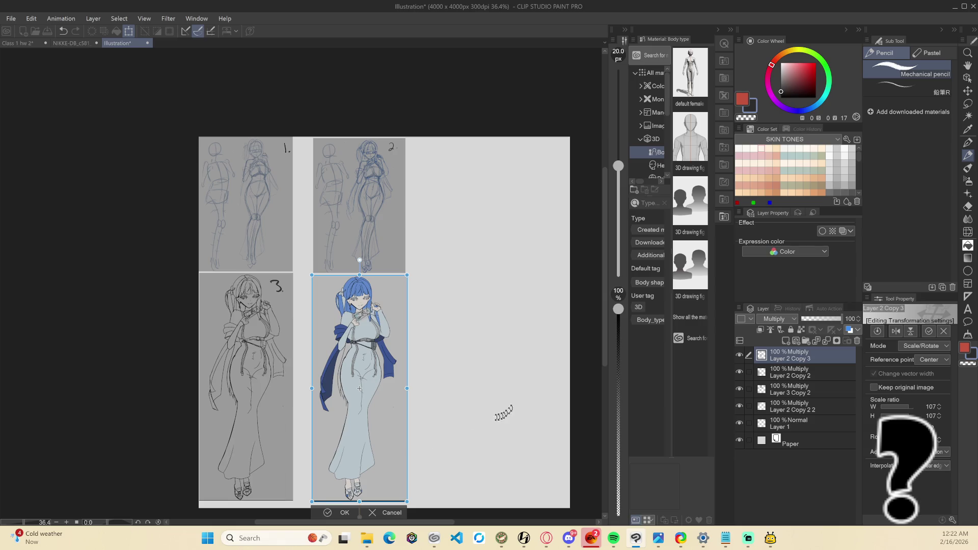
pyautogui.press('Return')
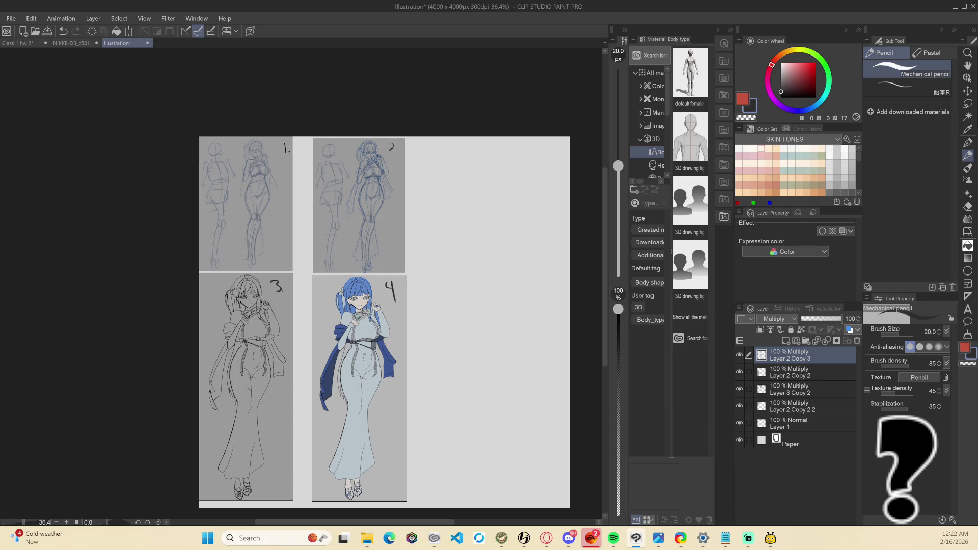
# Switch to the Class 1 hw 2 document and show Layer 1 and the shade layer
pyautogui.hotkey('alt', 'Tab')
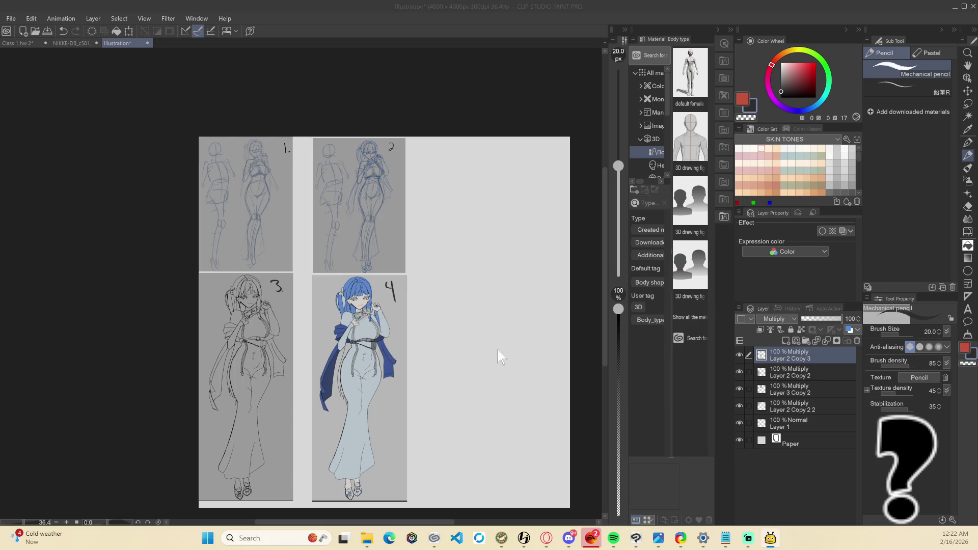
pyautogui.hotkey('alt', 'Tab')
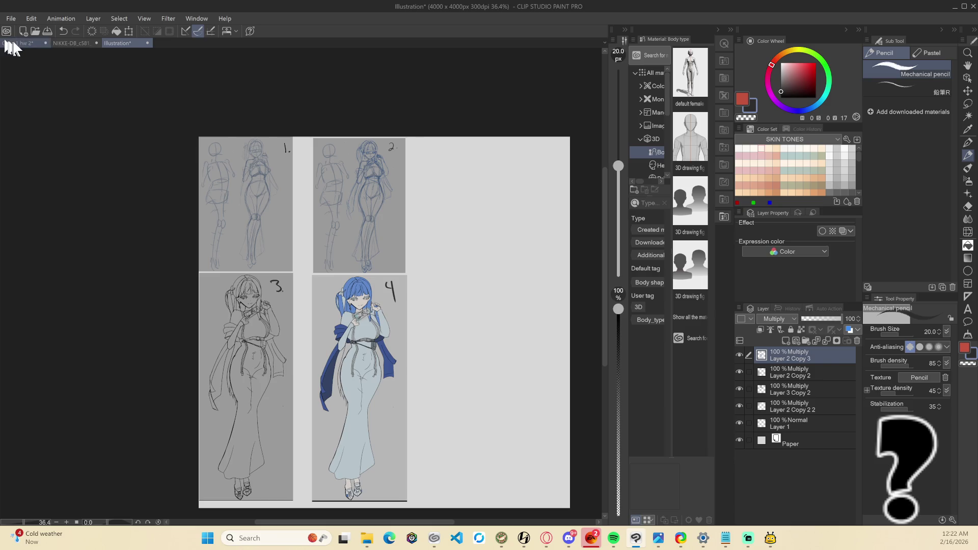
pyautogui.click(16, 43)
pyautogui.click(739, 482)
pyautogui.click(739, 465)
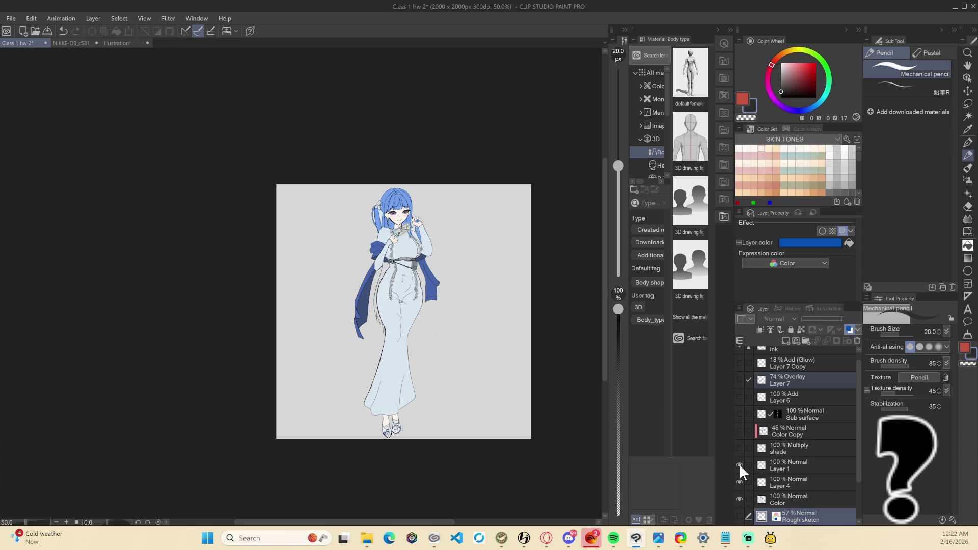
pyautogui.click(739, 482)
pyautogui.click(740, 446)
# Turn on the Color Copy, Sub surface, Layer 6, Layer 7 and Layer 7 Copy lighting layers
pyautogui.click(741, 430)
pyautogui.click(739, 431)
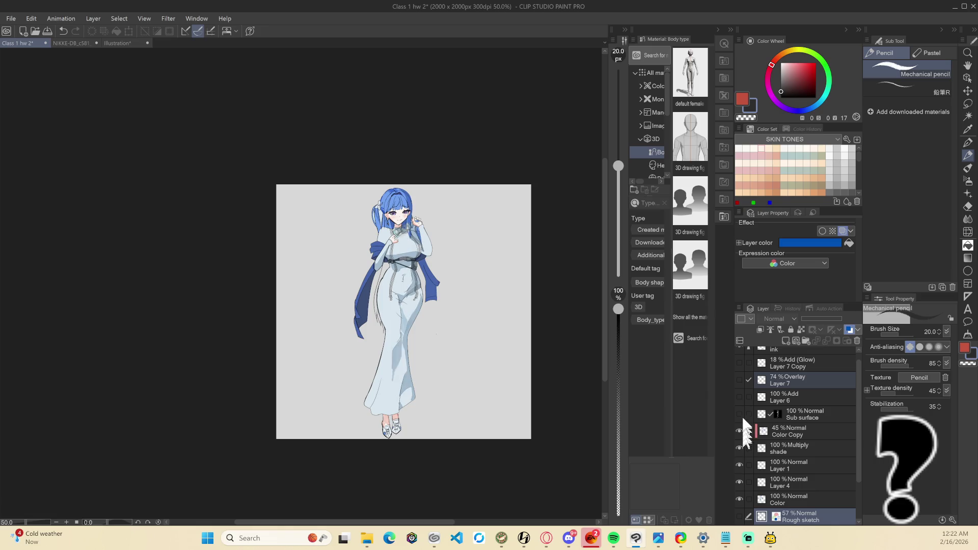
pyautogui.click(739, 413)
pyautogui.click(739, 396)
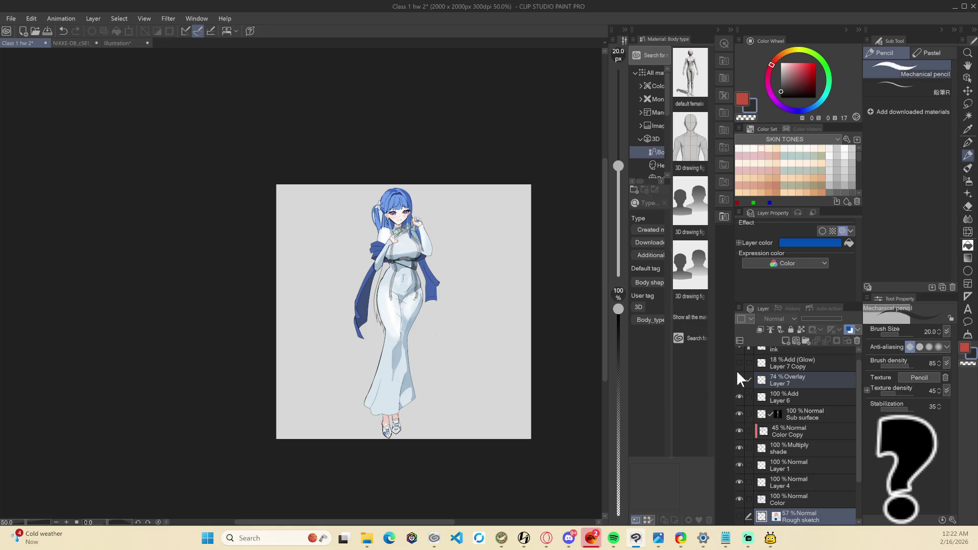
pyautogui.click(739, 379)
pyautogui.click(739, 363)
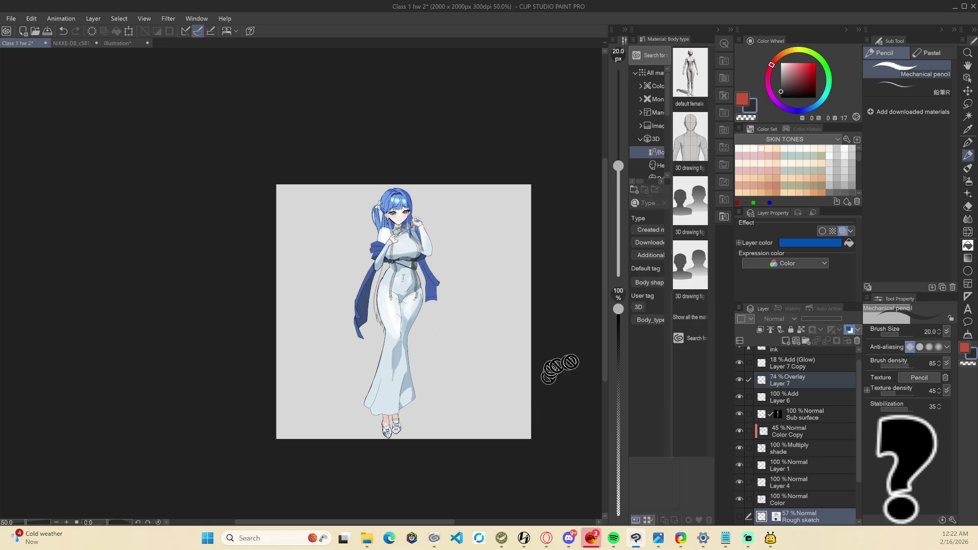
pyautogui.scroll(1, 786, 405)
pyautogui.scroll(-1, 431, 306)
pyautogui.scroll(2, 471, 298)
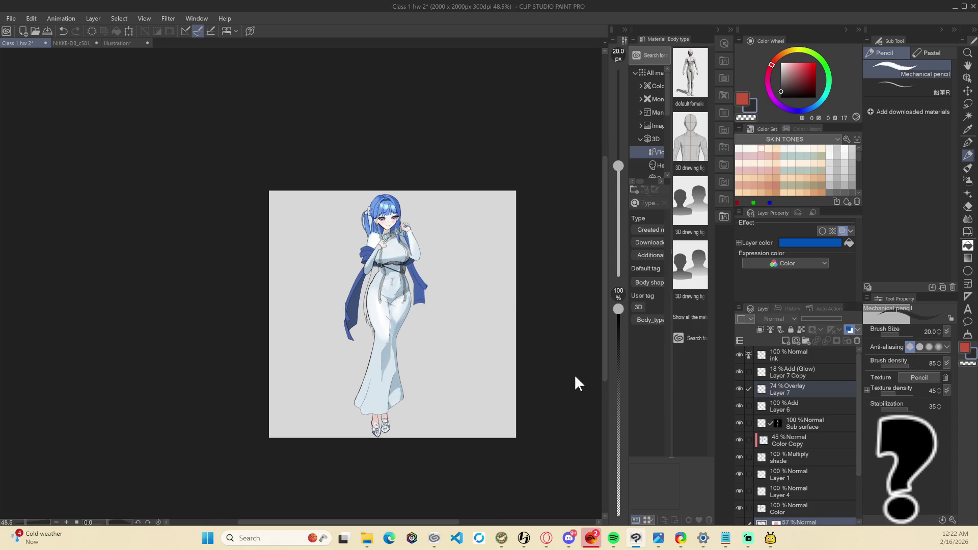
# Capture a screen clip of the finished coloured figure on the canvas
pyautogui.press('ctrl+Print')
pyautogui.moveTo(297, 194)
pyautogui.mouseDown()
pyautogui.moveTo(421, 210)
pyautogui.moveTo(527, 377)
pyautogui.moveTo(507, 433)
pyautogui.moveTo(459, 437)
pyautogui.mouseUp()
pyautogui.rightClick(457, 436)
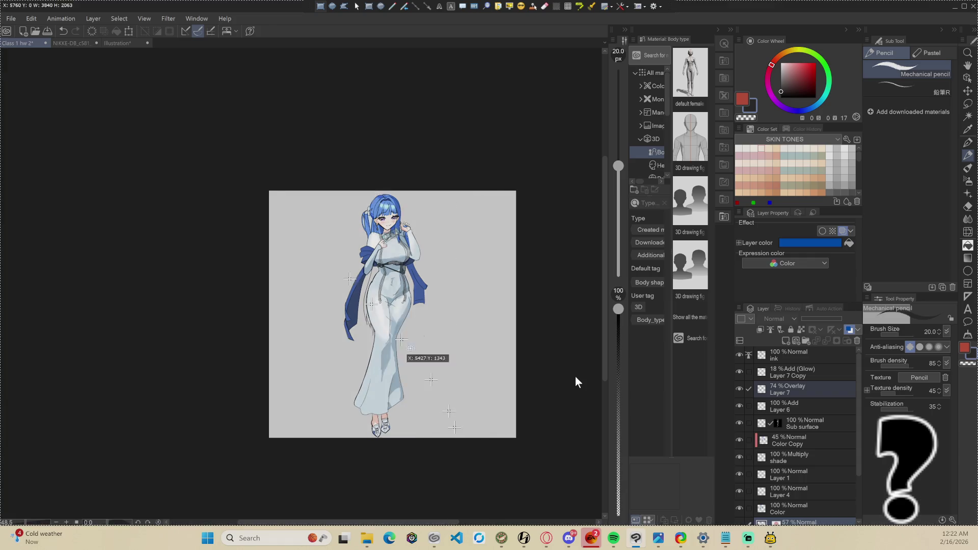
pyautogui.moveTo(334, 193)
pyautogui.mouseDown()
pyautogui.moveTo(442, 230)
pyautogui.moveTo(437, 438)
pyautogui.mouseUp()
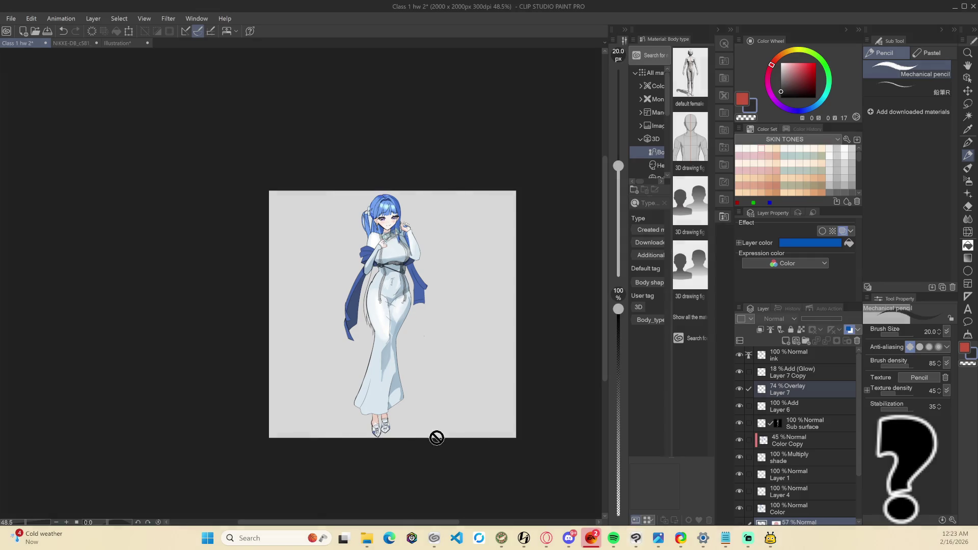
# In the Illustration collage, move the pasted figure into the empty space right of panel 4
pyautogui.click(118, 44)
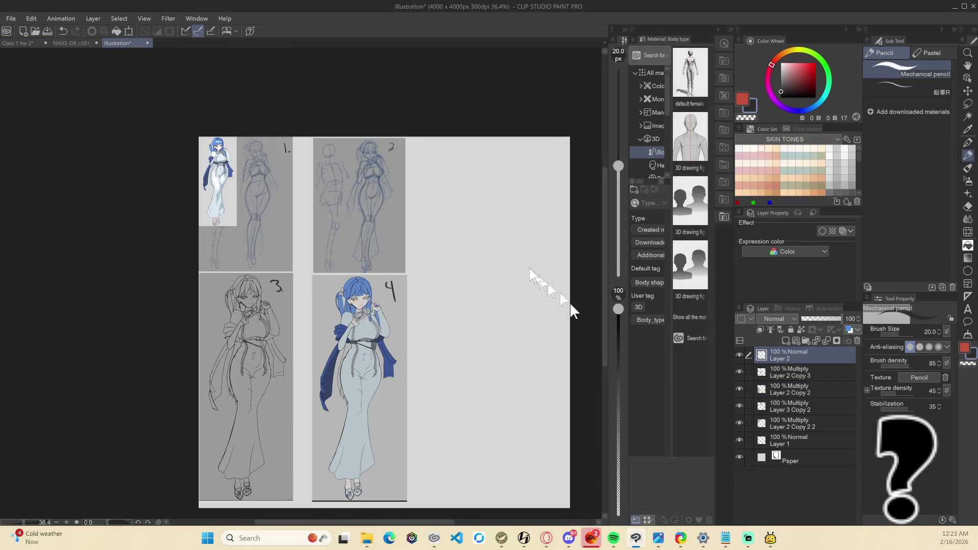
pyautogui.hotkey('ctrl', 't')
pyautogui.moveTo(229, 177)
pyautogui.mouseDown()
pyautogui.moveTo(452, 292)
pyautogui.moveTo(458, 343)
pyautogui.mouseUp()
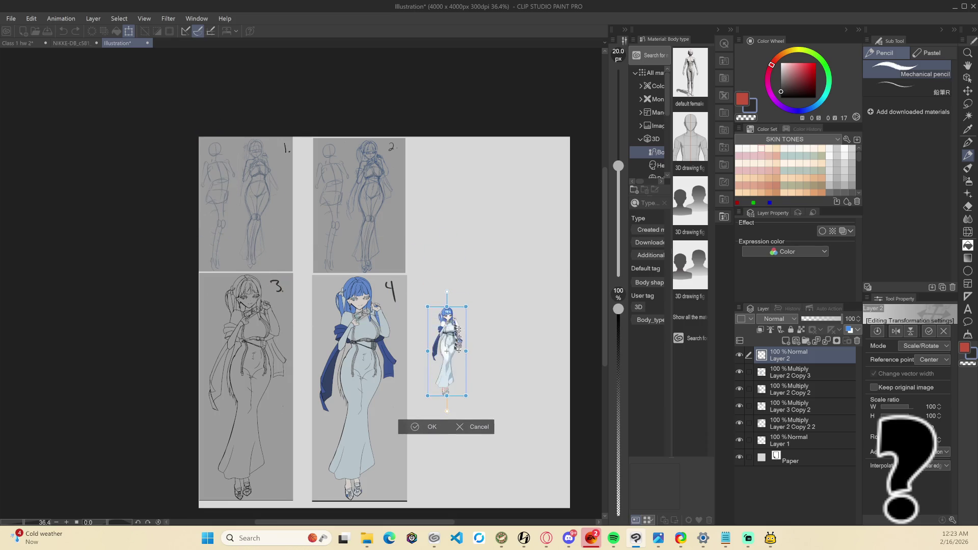
pyautogui.moveTo(468, 393)
pyautogui.mouseDown()
pyautogui.moveTo(540, 494)
pyautogui.moveTo(530, 479)
pyautogui.moveTo(535, 509)
pyautogui.moveTo(547, 512)
pyautogui.mouseUp()
# Enlarge the figure to 405%, nudge it into place and commit the transform
pyautogui.moveTo(477, 446); pyautogui.dragTo(478, 417)
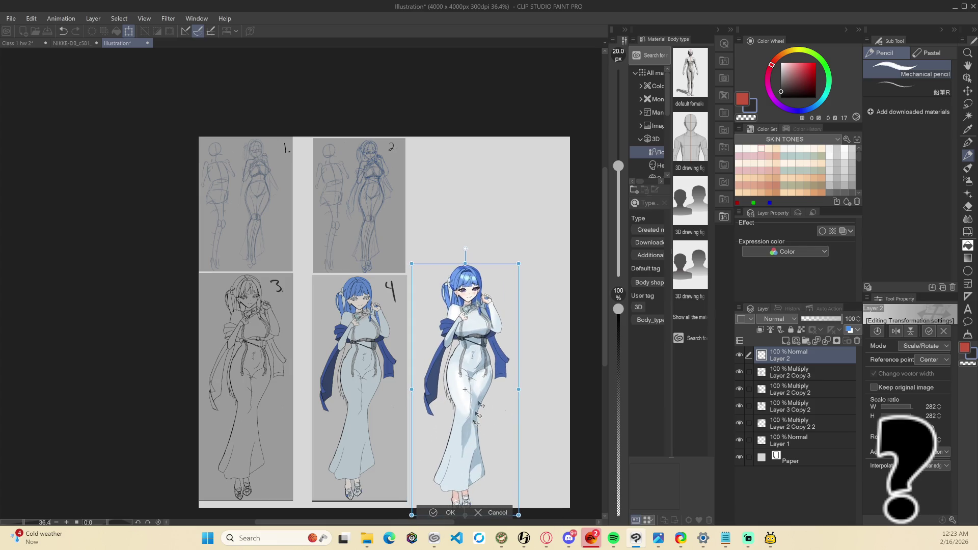
pyautogui.moveTo(516, 264); pyautogui.dragTo(506, 273)
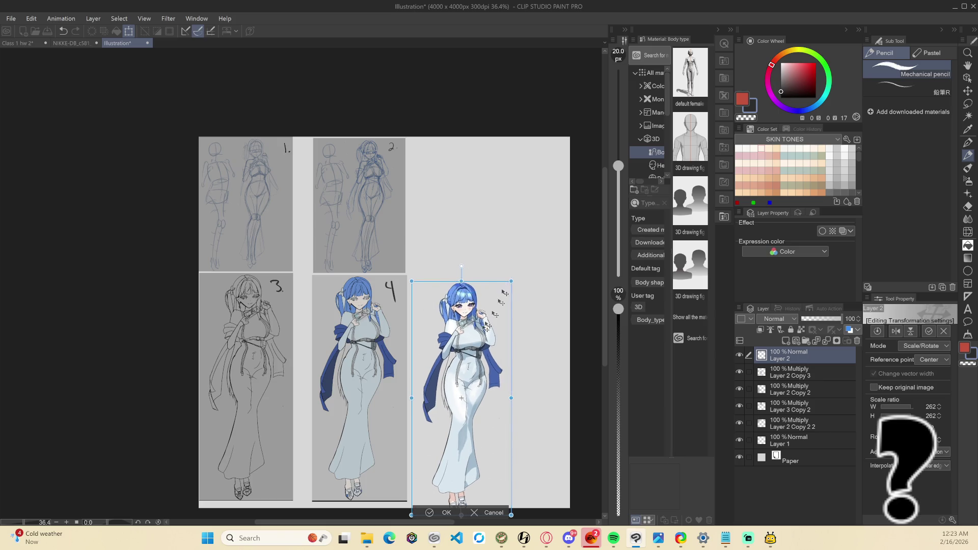
pyautogui.moveTo(490, 331); pyautogui.dragTo(493, 234)
pyautogui.moveTo(534, 438); pyautogui.dragTo(531, 404)
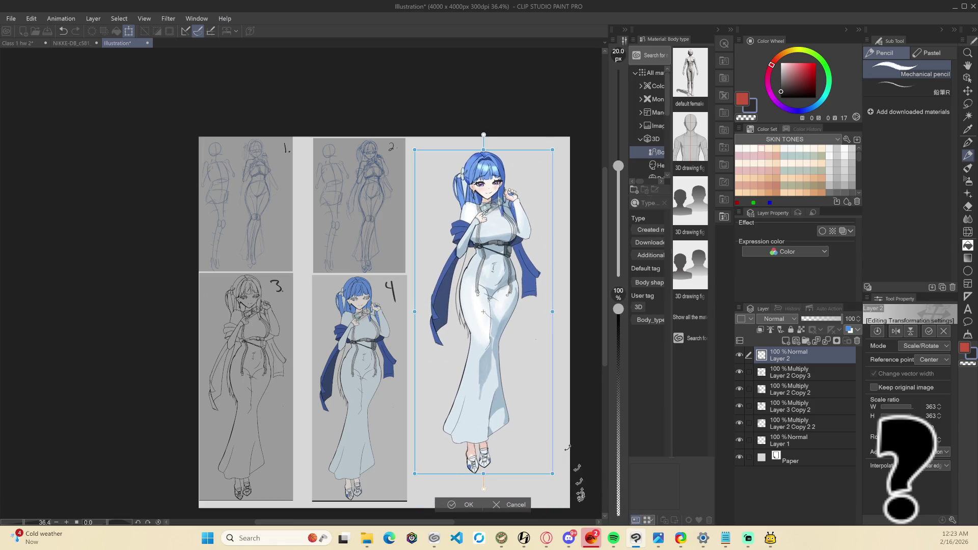
pyautogui.moveTo(553, 474); pyautogui.dragTo(568, 513)
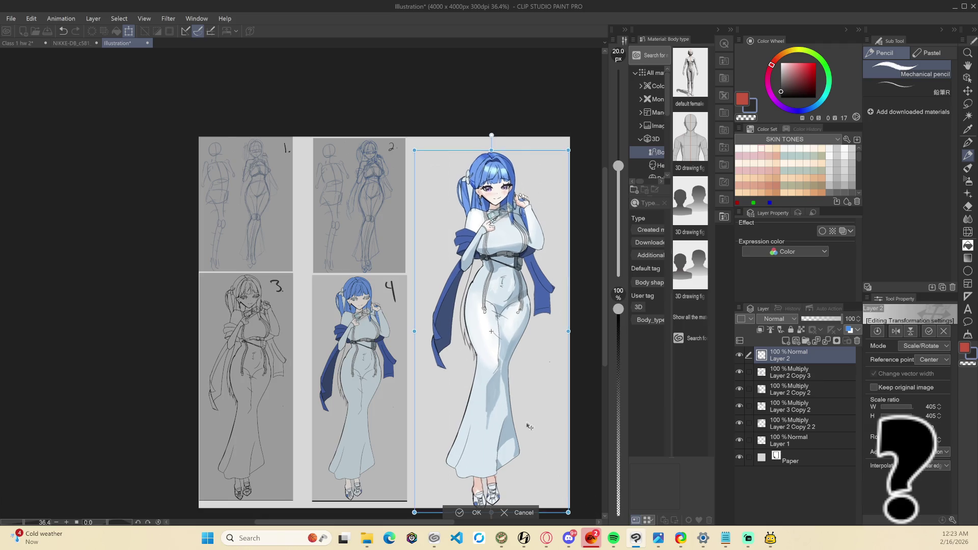
pyautogui.moveTo(530, 427); pyautogui.dragTo(523, 419)
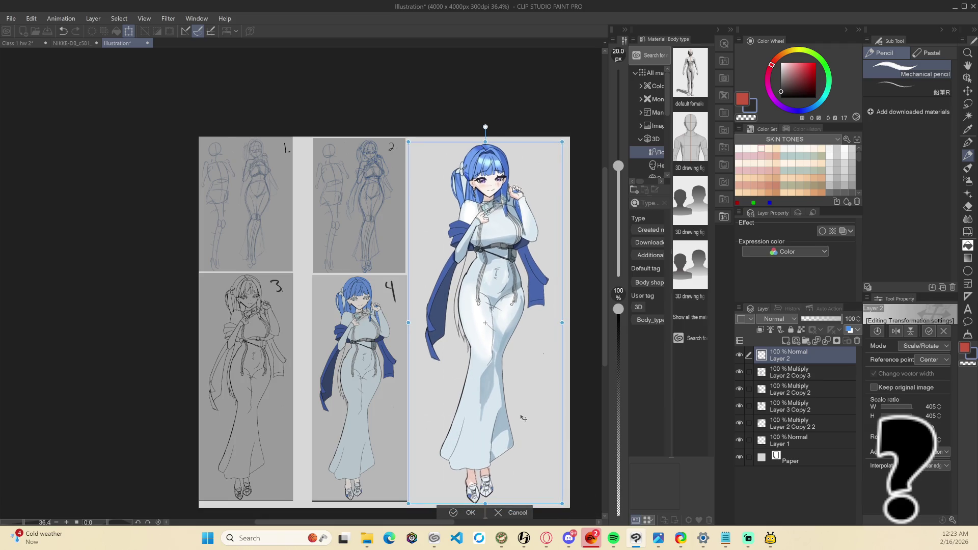
pyautogui.press('Return')
pyautogui.hotkey('ctrl', '-')
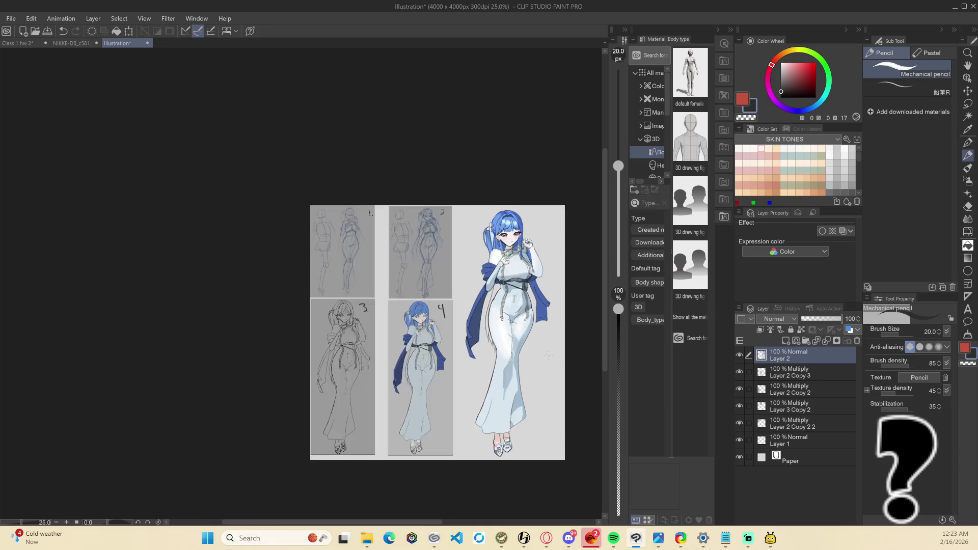
pyautogui.hotkey('ctrl', '-')
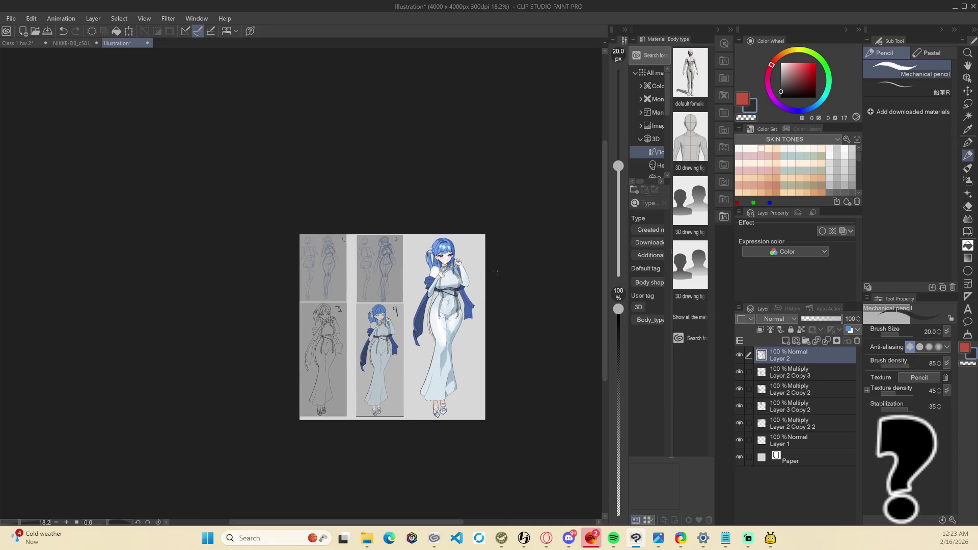
pyautogui.scroll(1, 493, 274)
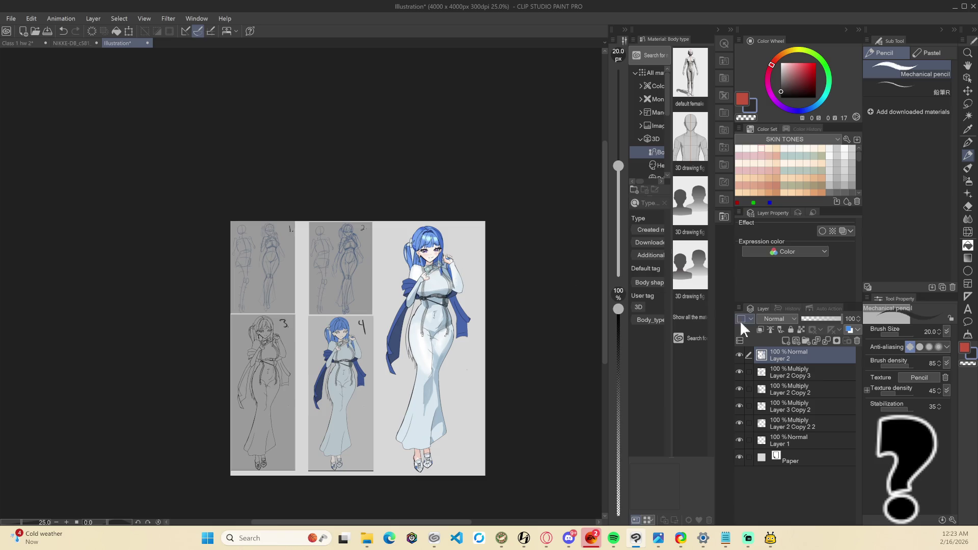
pyautogui.click(739, 355)
pyautogui.click(739, 355)
pyautogui.click(833, 340)
pyautogui.keyDown('ctrl'); pyautogui.click(794, 374); pyautogui.keyUp('ctrl')
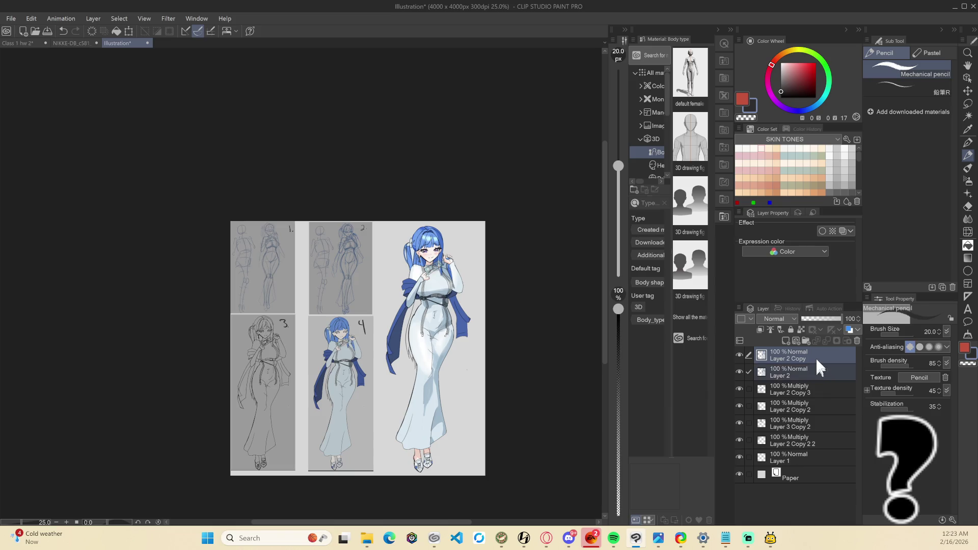
pyautogui.rightClick(816, 358)
pyautogui.click(879, 289)
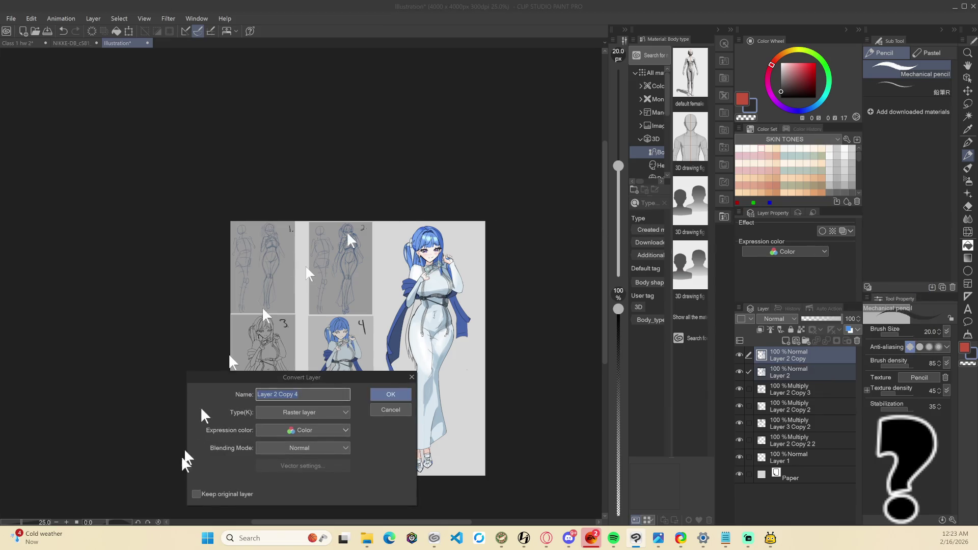
pyautogui.click(323, 446)
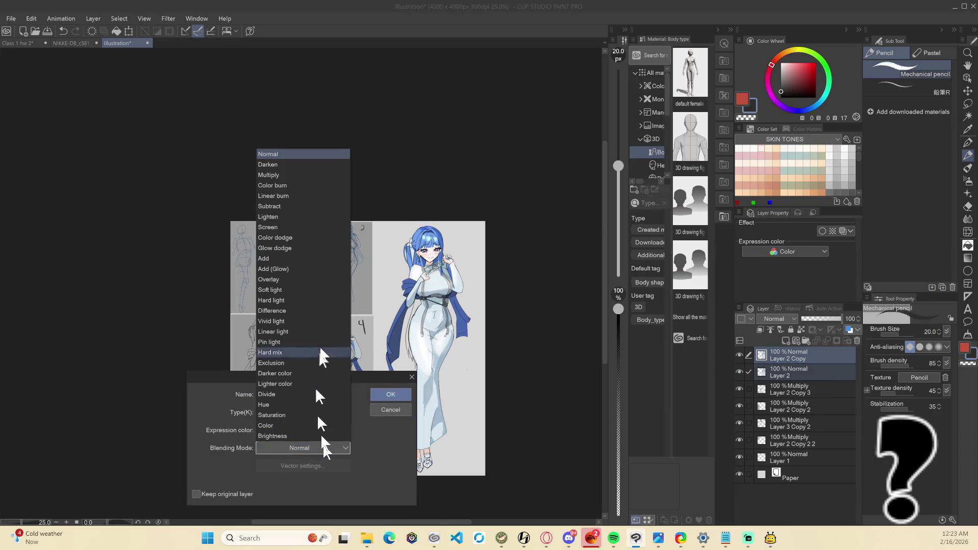
pyautogui.click(305, 174)
pyautogui.click(390, 394)
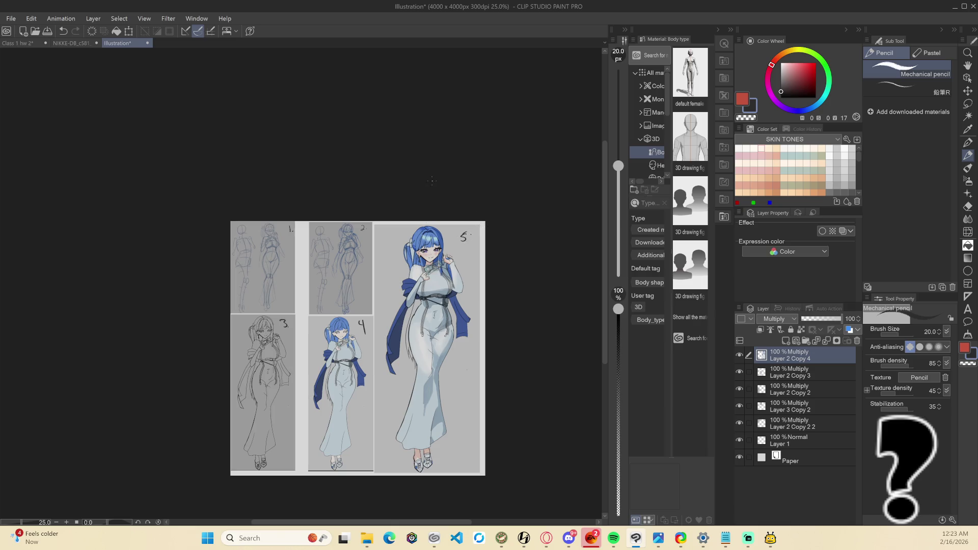
pyautogui.scroll(-1, 500, 307)
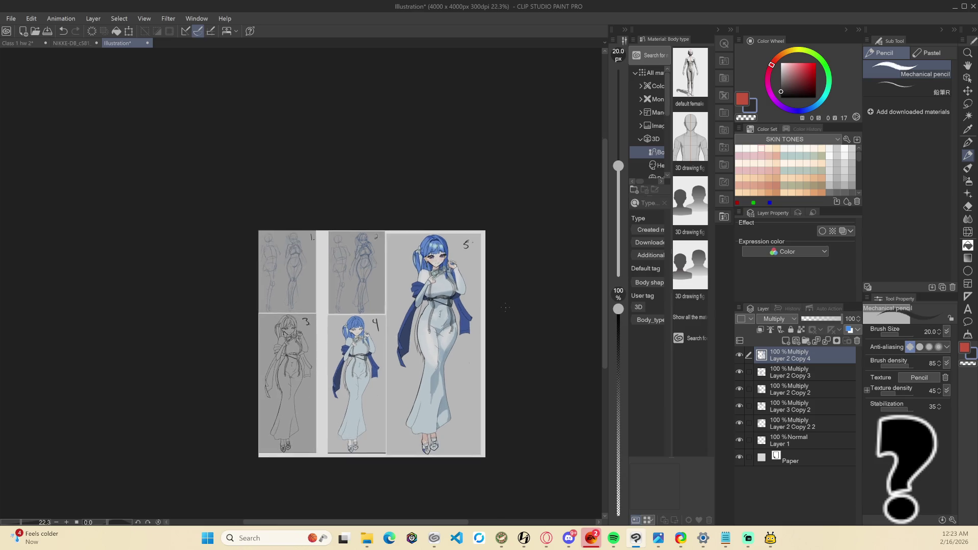
# Shift the collage slightly and capture the whole collage as a screen clip
pyautogui.moveTo(534, 430); pyautogui.dragTo(504, 424)
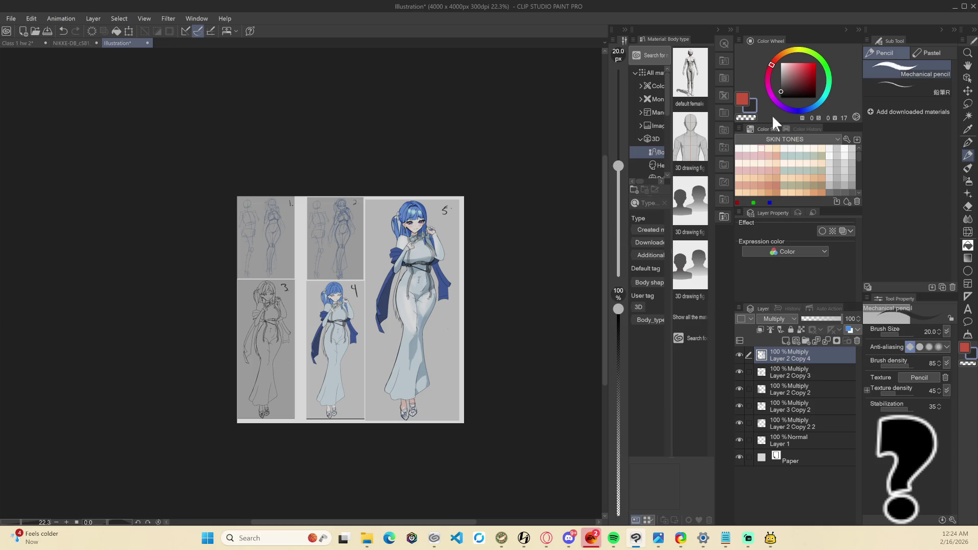
pyautogui.press('ctrl+Print')
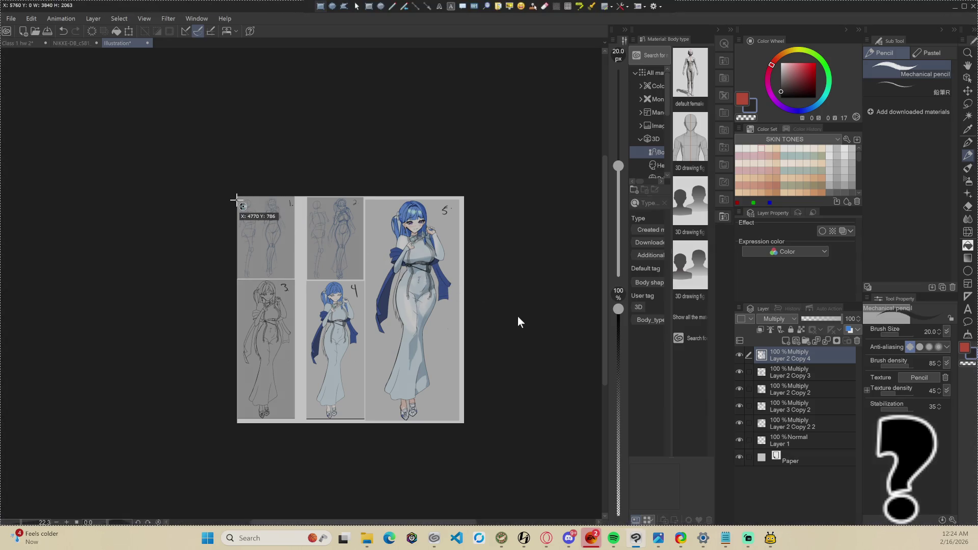
pyautogui.moveTo(237, 197)
pyautogui.mouseDown()
pyautogui.moveTo(323, 222)
pyautogui.moveTo(448, 364)
pyautogui.moveTo(465, 424)
pyautogui.mouseUp()
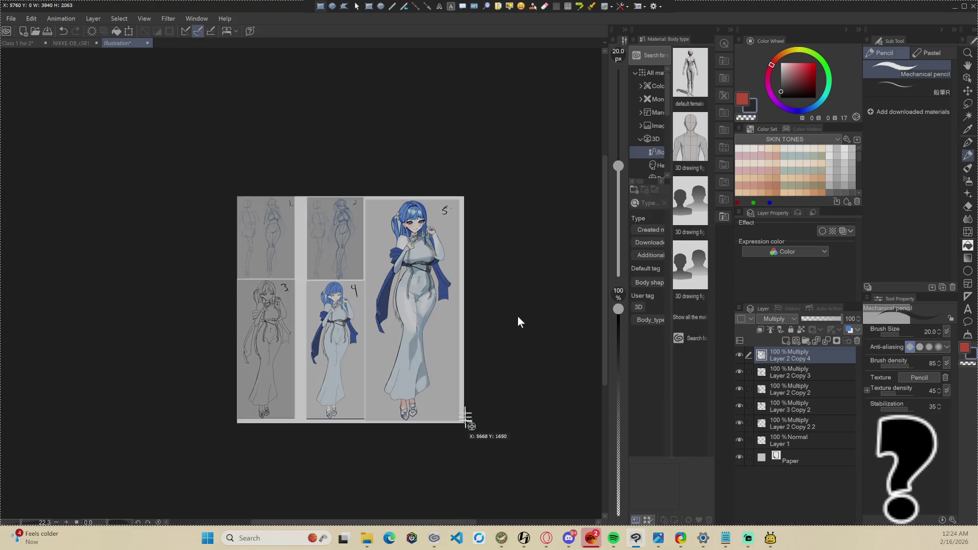
# Export the canvas as a JPEG named 'Art project' at quality 100
pyautogui.click(14, 18)
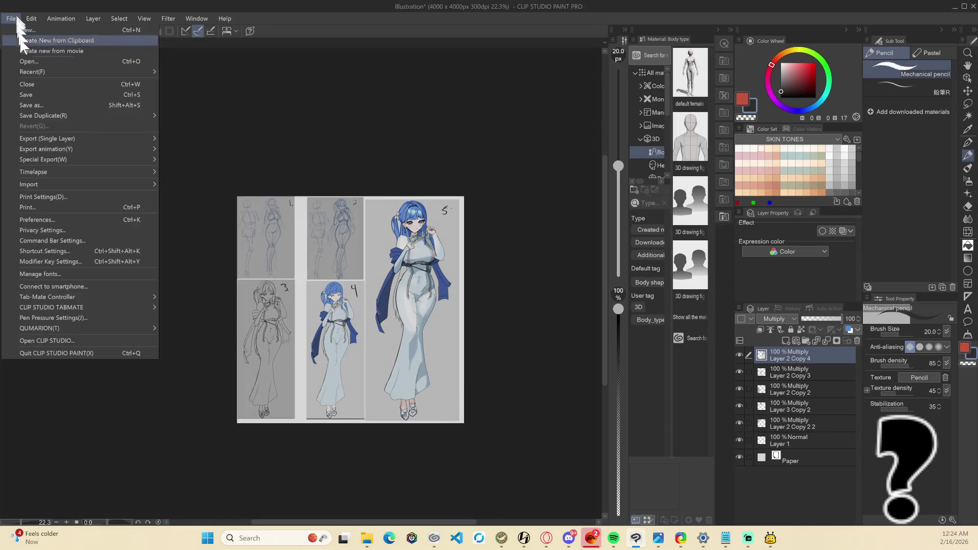
pyautogui.moveTo(130, 137)
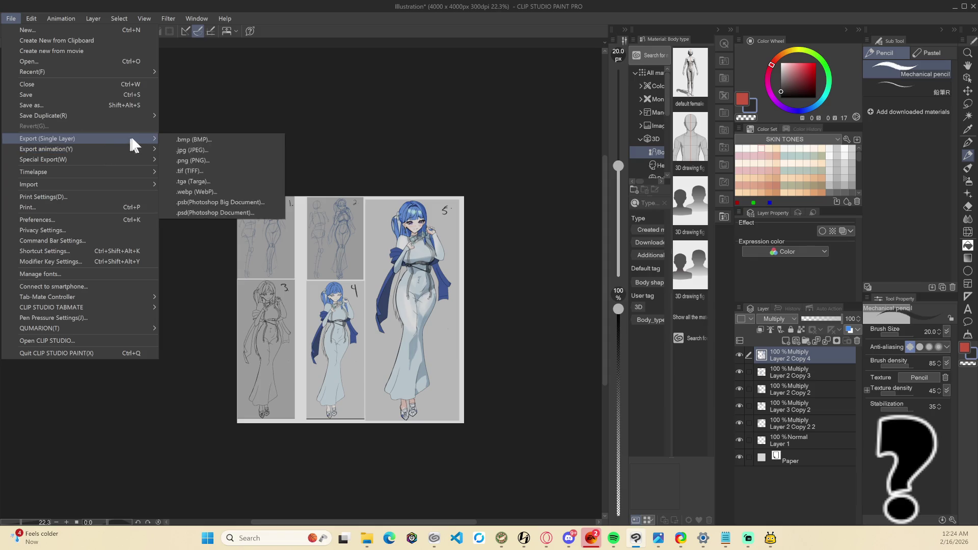
pyautogui.click(215, 154)
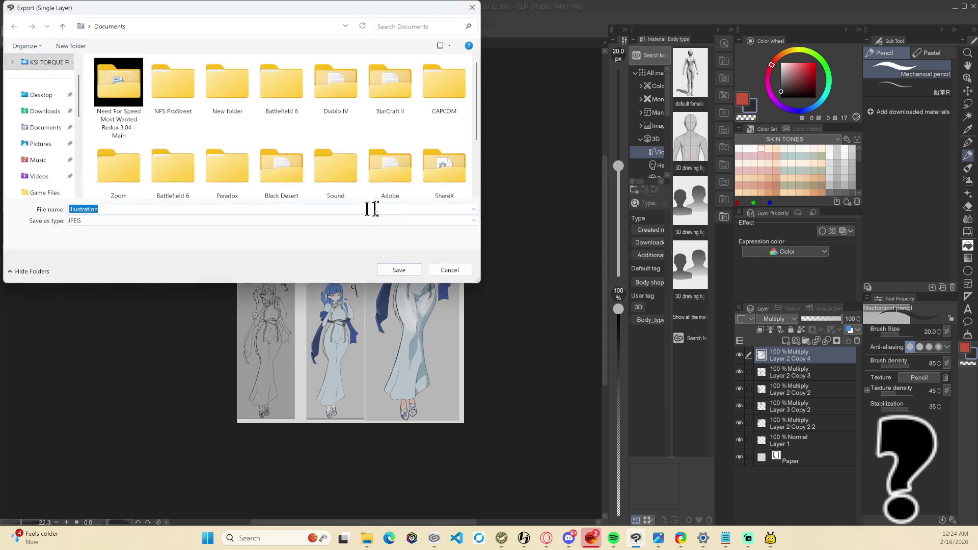
pyautogui.write('Art proe')
pyautogui.press('BackSpace')
pyautogui.write('ject')
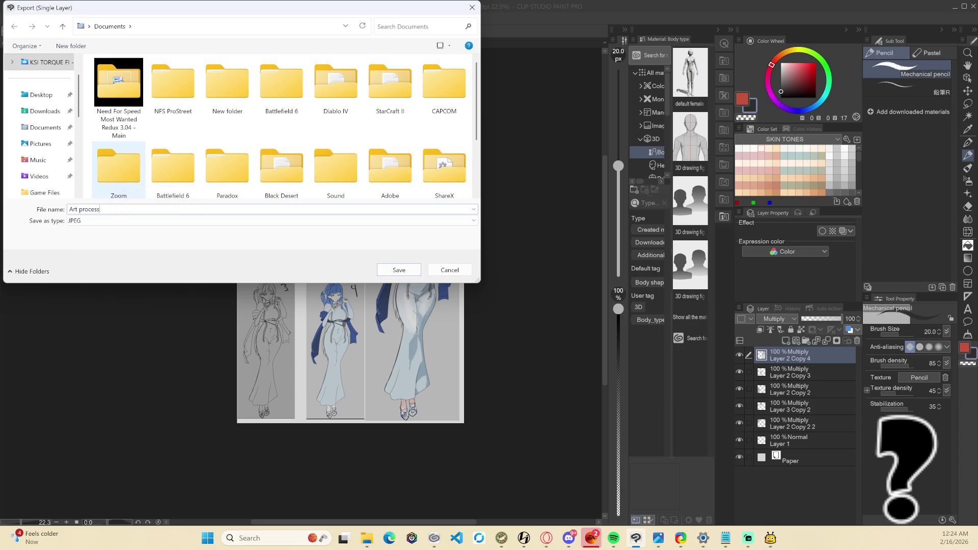
pyautogui.press('Return')
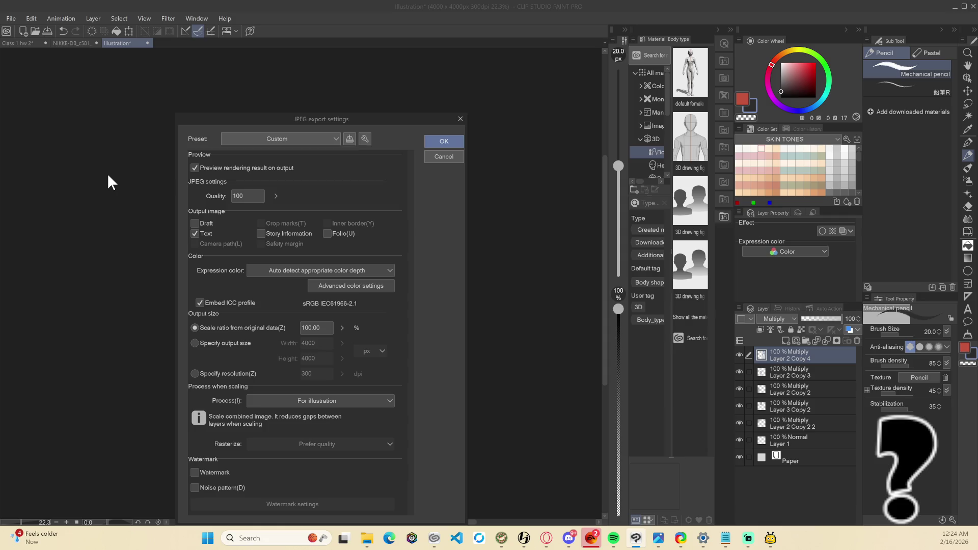
pyautogui.click(442, 143)
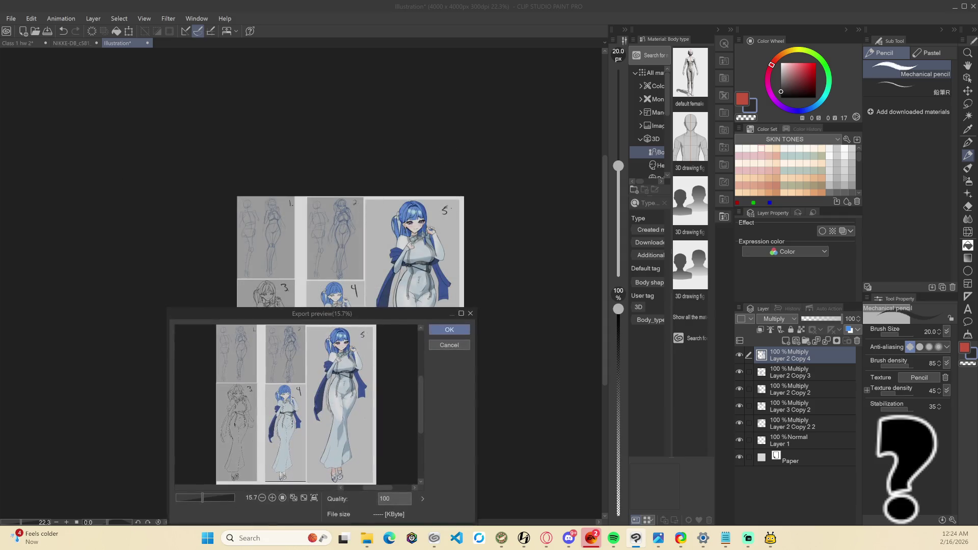
pyautogui.click(446, 330)
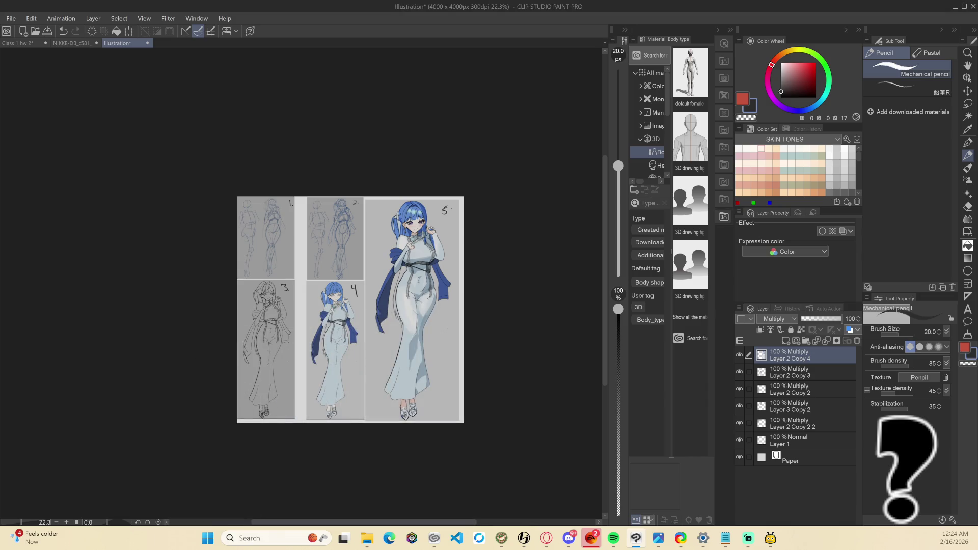
pyautogui.click(635, 538)
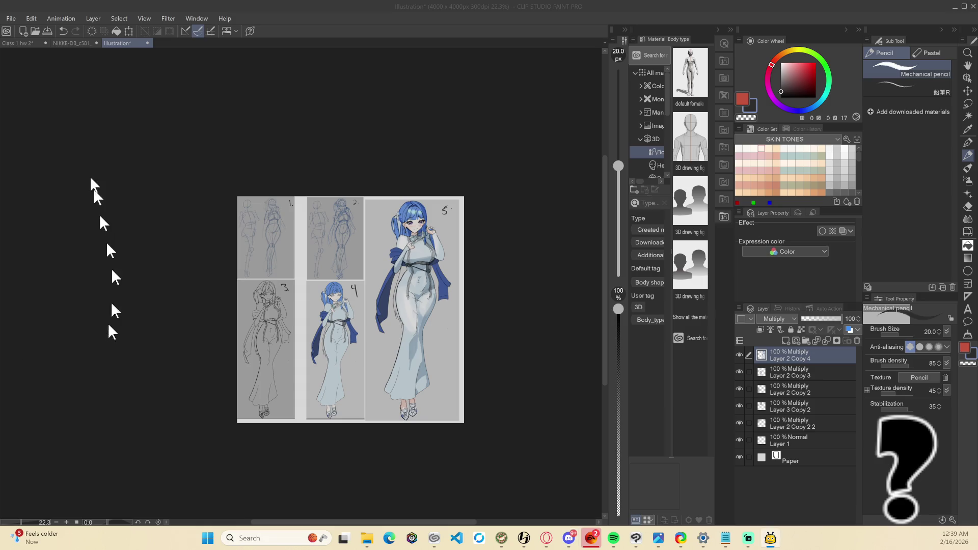
# Return to Clip Studio Paint and go back to the Class 1 hw 2 drawing
pyautogui.click(86, 163)
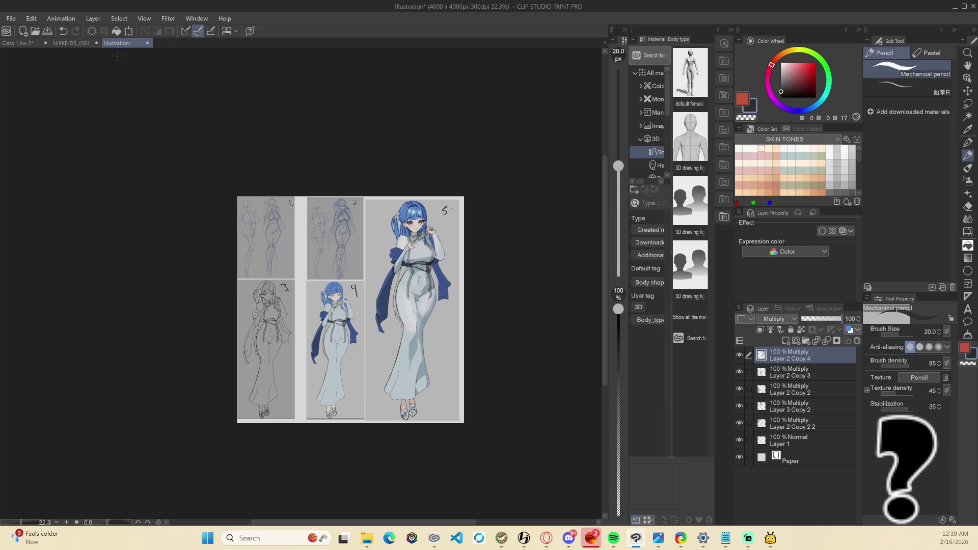
pyautogui.click(71, 43)
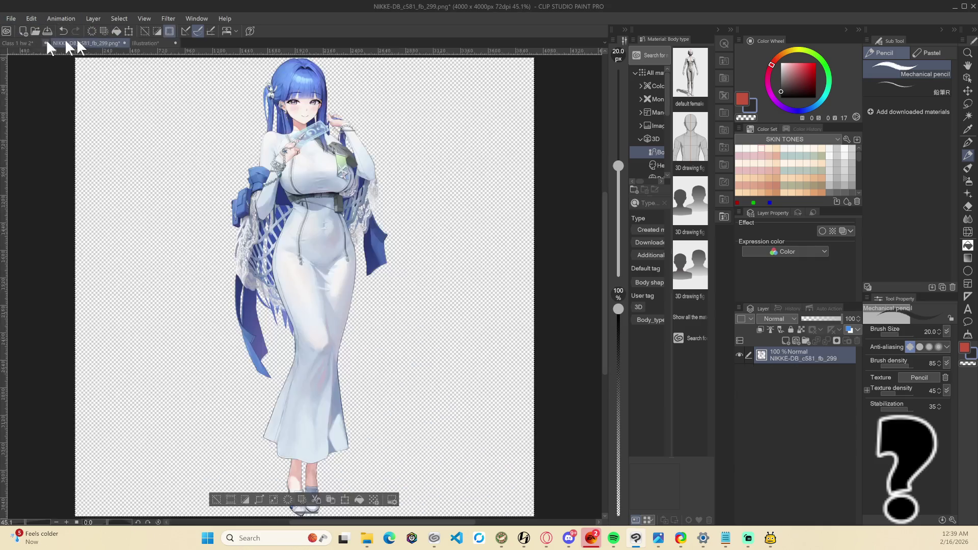
pyautogui.click(19, 41)
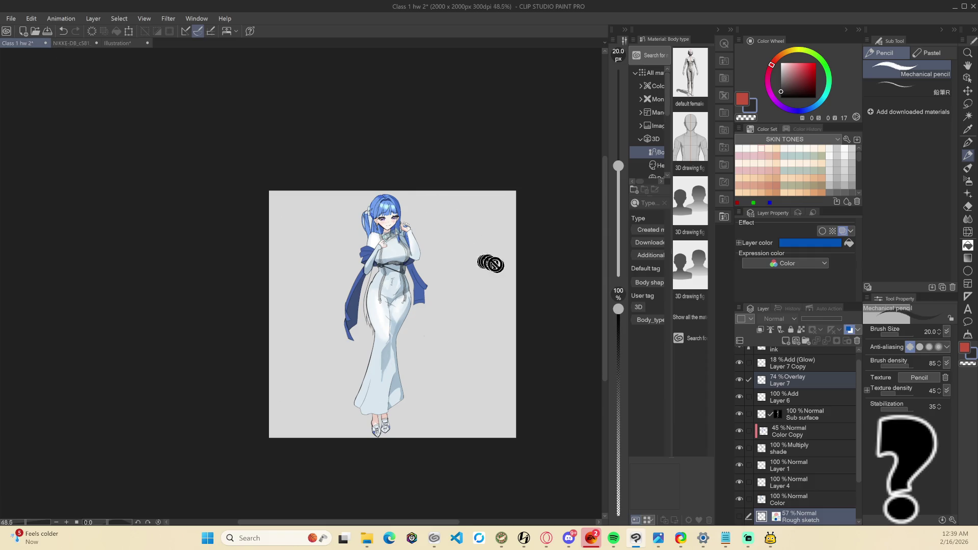
# Show the NIKKE-DB_c581_fb_299 Copy reference layer and select the ink layer
pyautogui.scroll(2, 490, 264)
pyautogui.scroll(1, 515, 375)
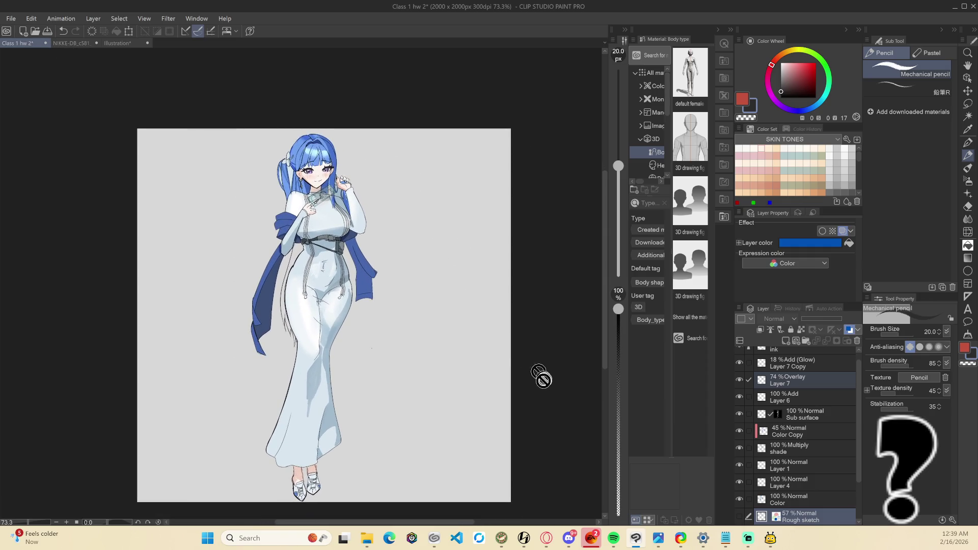
pyautogui.scroll(-3, 799, 463)
pyautogui.click(739, 499)
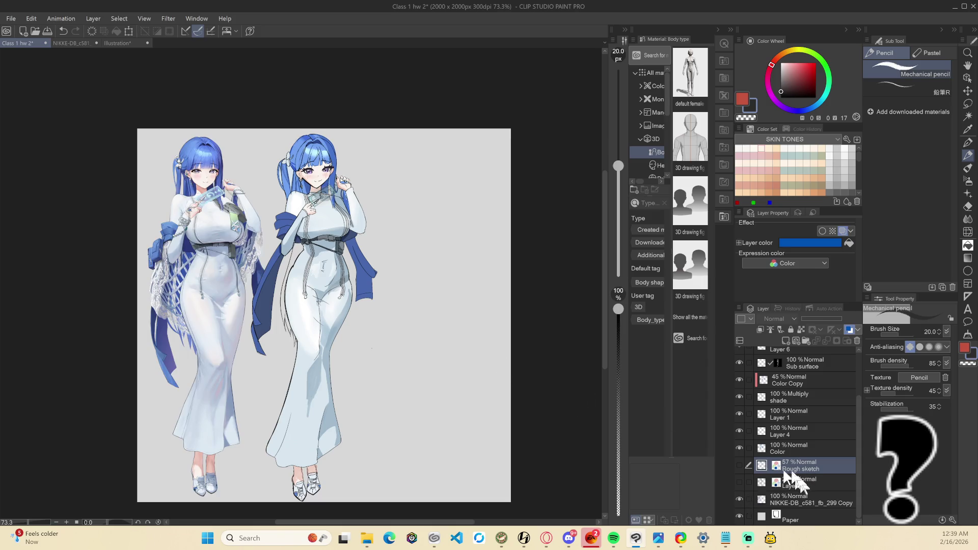
pyautogui.scroll(3, 793, 390)
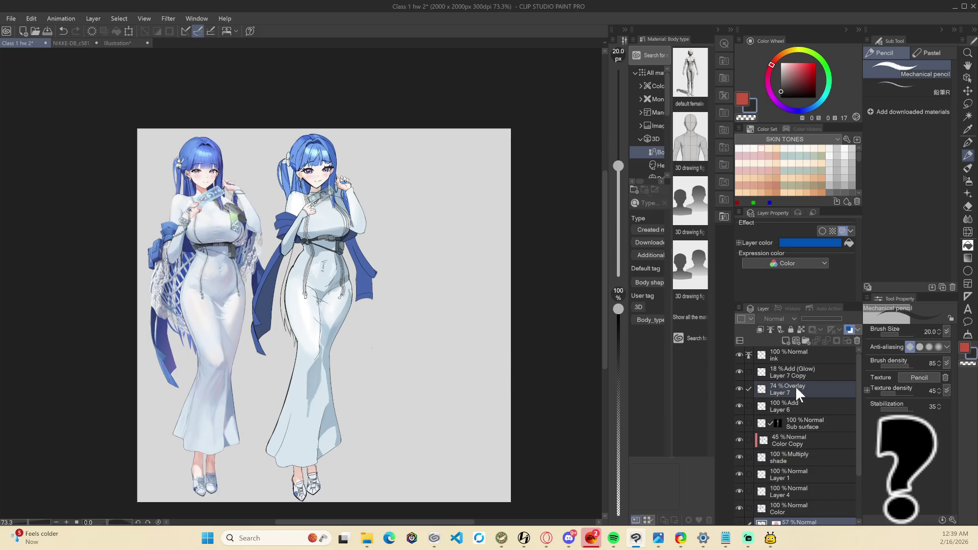
pyautogui.click(801, 356)
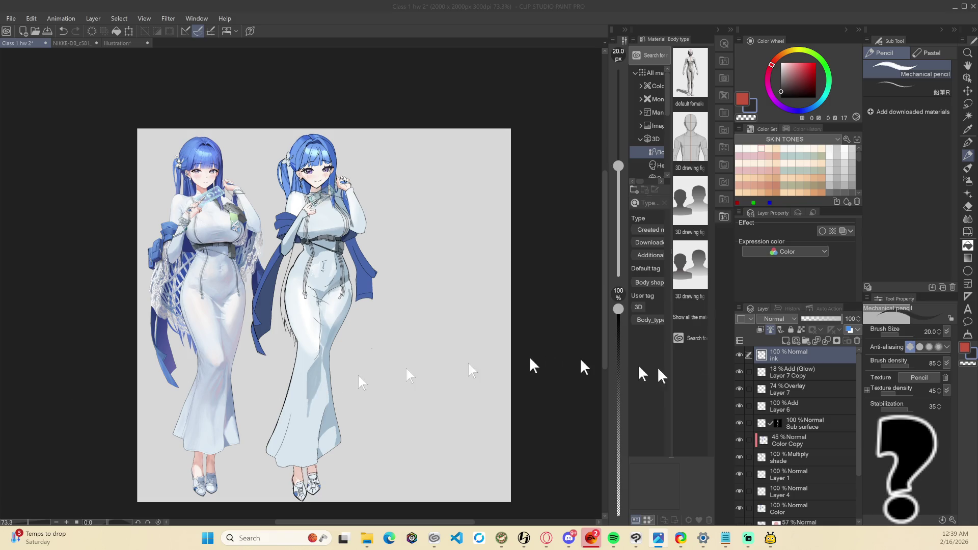
pyautogui.rightClick(809, 356)
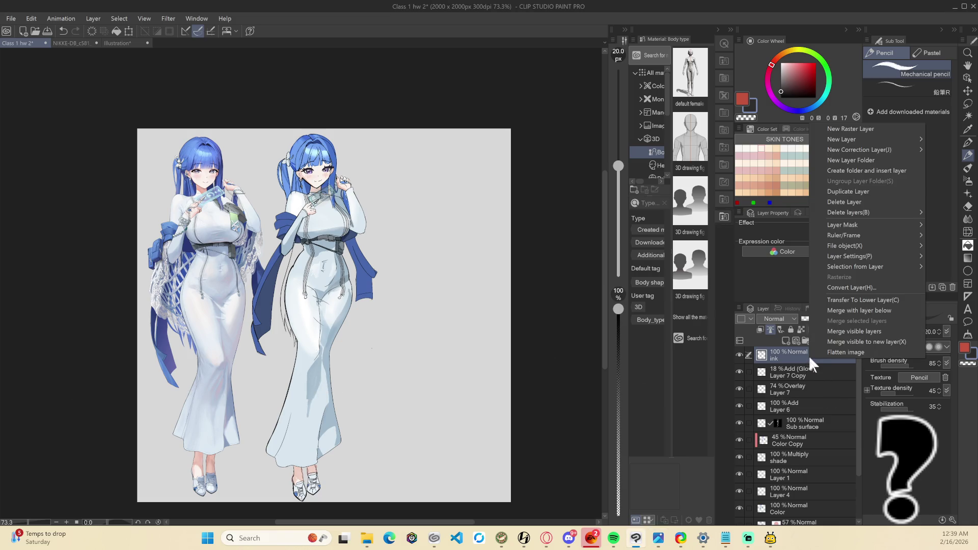
pyautogui.click(865, 342)
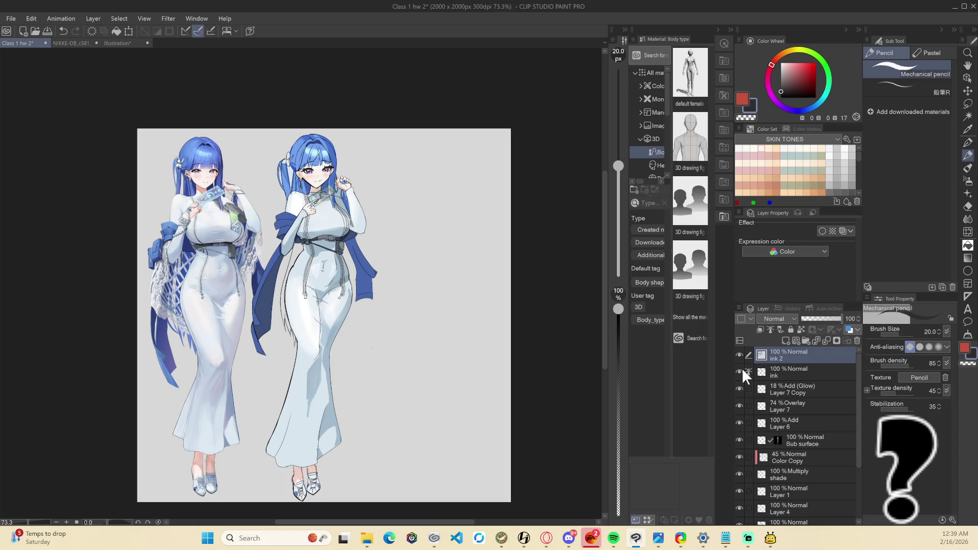
pyautogui.moveTo(739, 369)
pyautogui.mouseDown()
pyautogui.moveTo(741, 515)
pyautogui.moveTo(783, 473)
pyautogui.mouseUp()
pyautogui.click(739, 448)
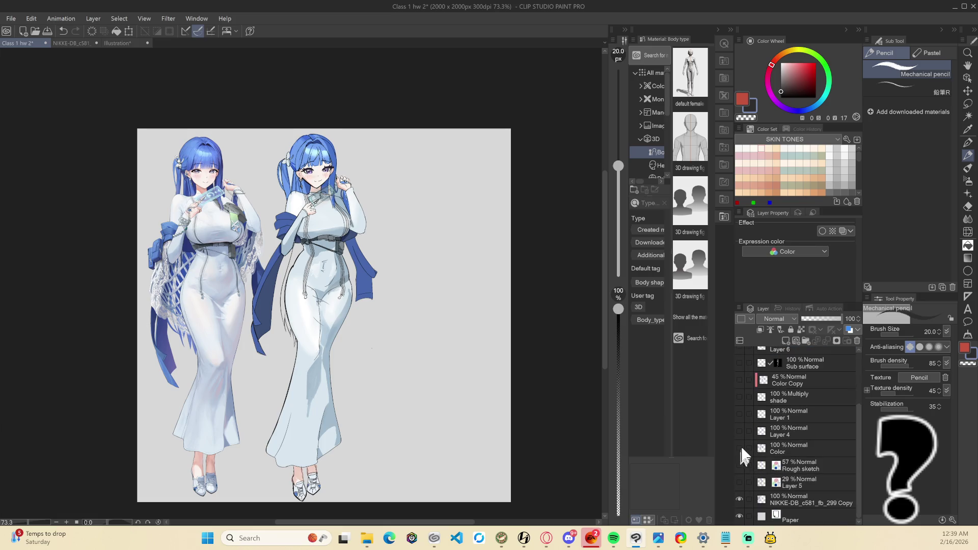
pyautogui.scroll(3, 814, 402)
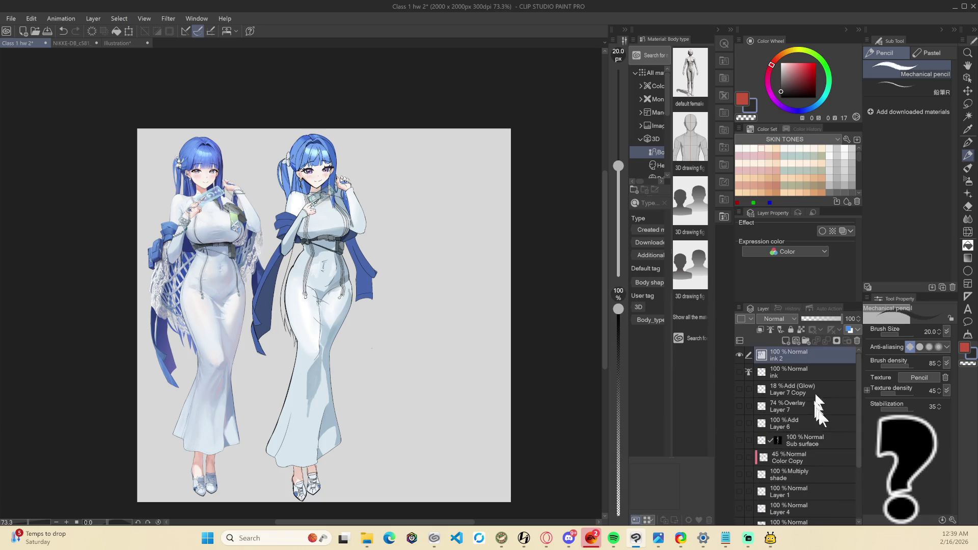
pyautogui.hotkey('ctrl', 't')
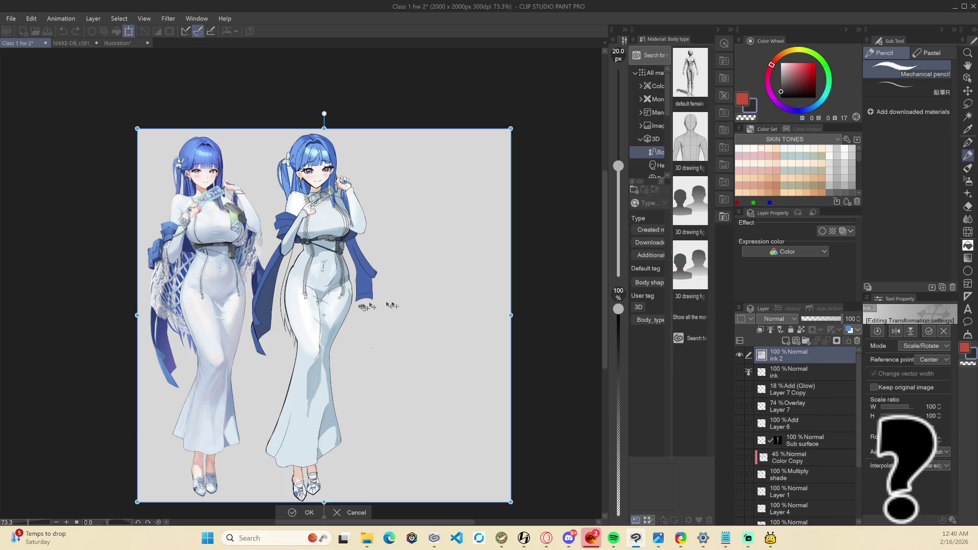
pyautogui.moveTo(346, 294); pyautogui.dragTo(428, 299)
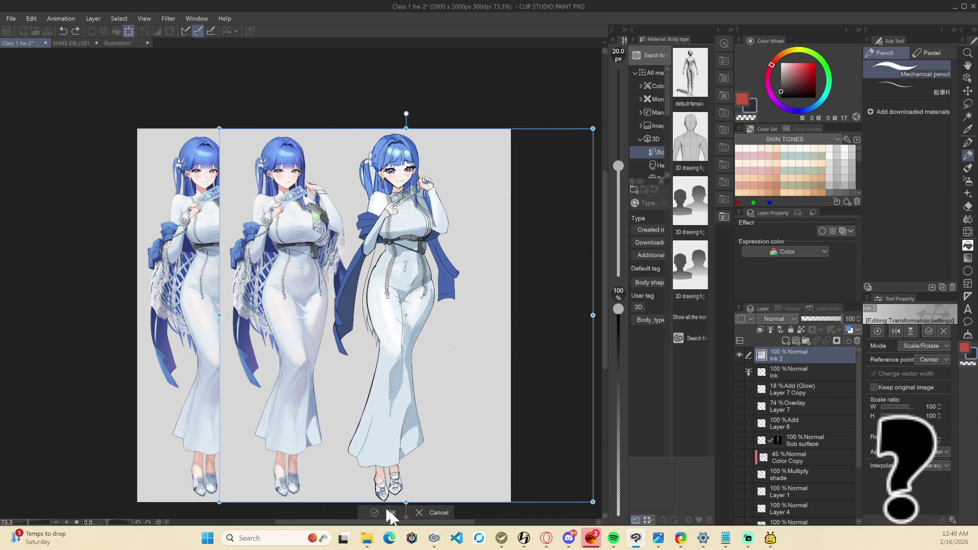
pyautogui.hotkey('ctrl', 'z')
pyautogui.click(365, 513)
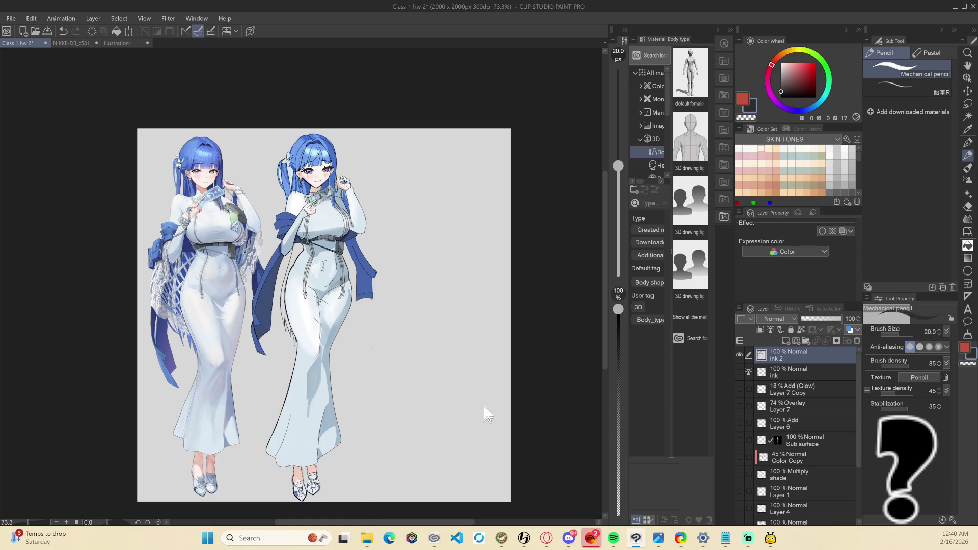
pyautogui.scroll(-3, 812, 416)
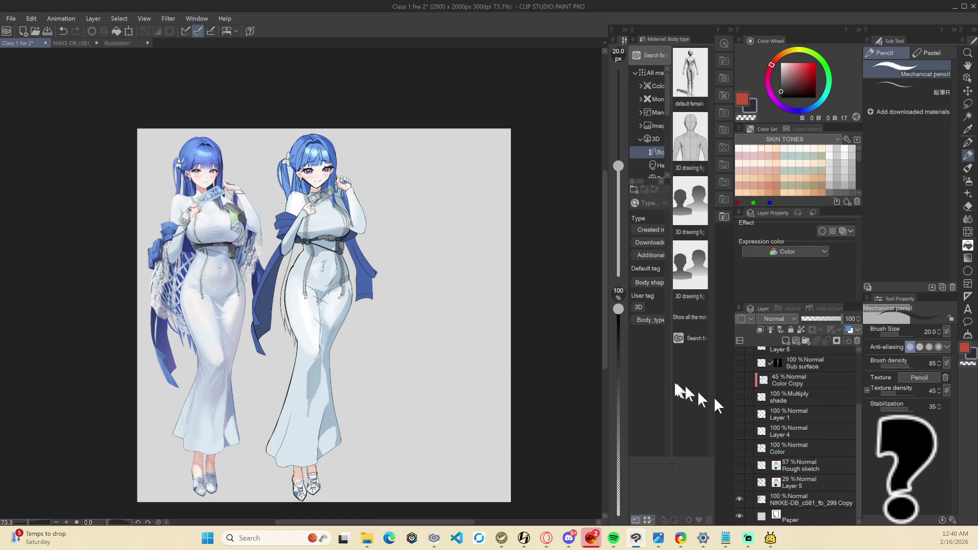
# Undo the earlier merge and hide the Rough sketch, Layer 5 and reference copy layers
pyautogui.hotkey('ctrl', 'z')
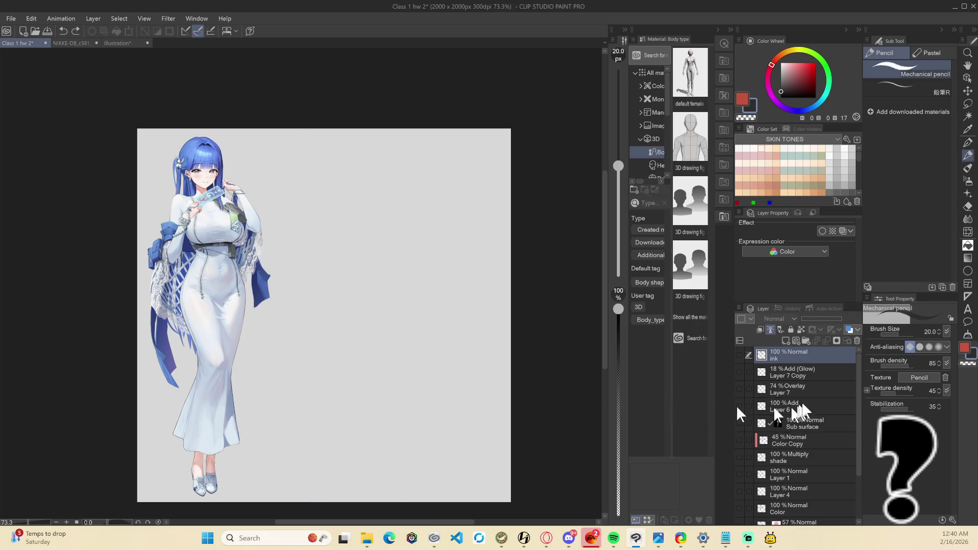
pyautogui.click(739, 499)
pyautogui.scroll(2, 815, 448)
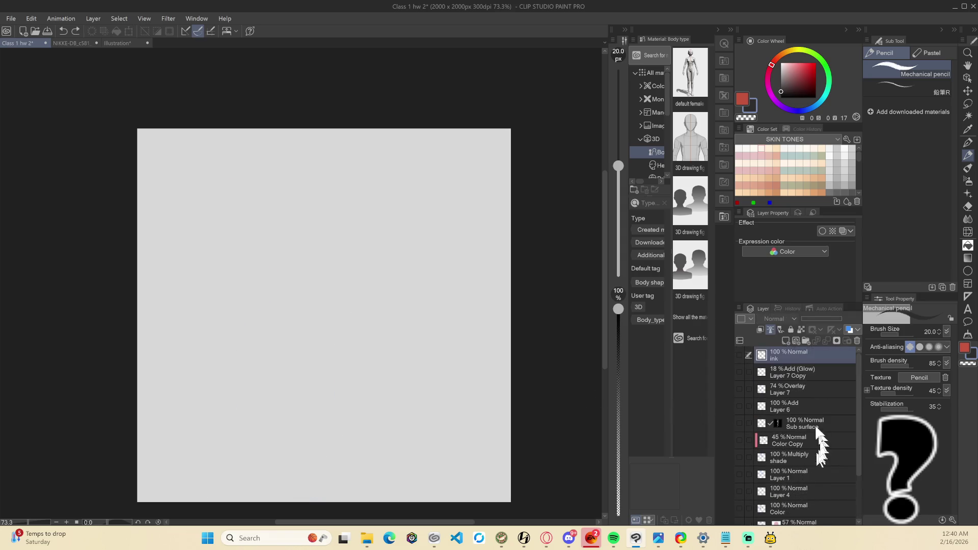
pyautogui.moveTo(739, 355)
pyautogui.mouseDown()
pyautogui.moveTo(744, 489)
pyautogui.moveTo(750, 481)
pyautogui.mouseUp()
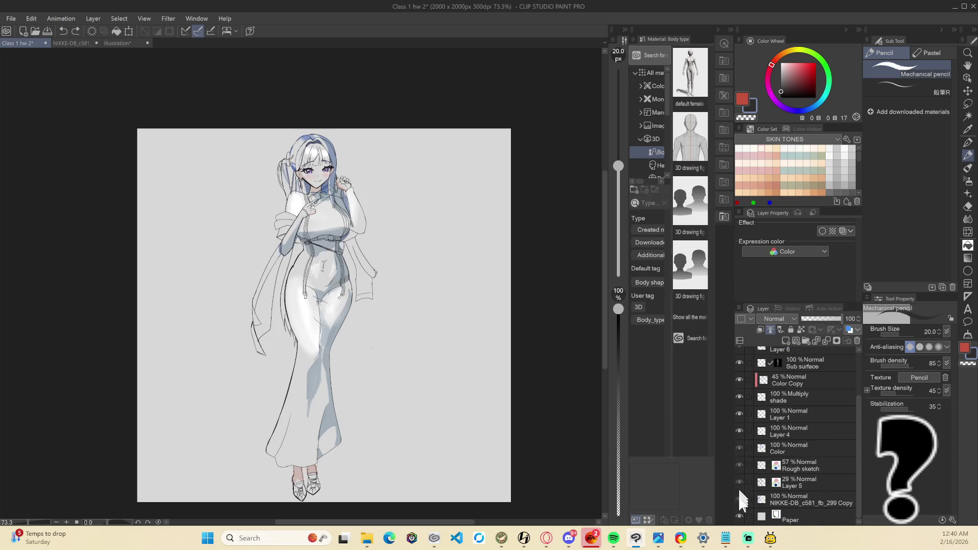
pyautogui.click(741, 502)
pyautogui.click(739, 465)
pyautogui.click(739, 482)
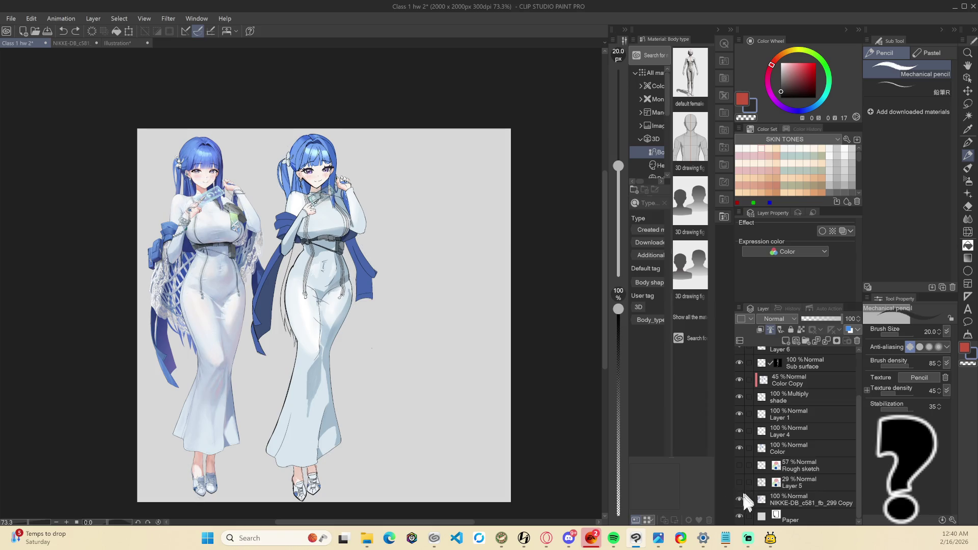
pyautogui.click(739, 499)
pyautogui.scroll(3, 794, 458)
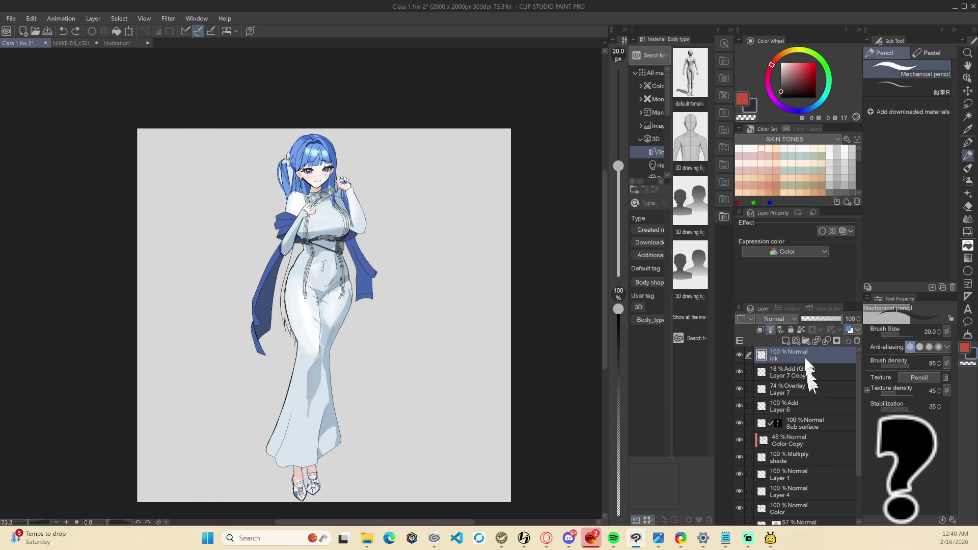
# Merge the visible layers into a new ink 2 layer, hide the source layers, re-show the reference
pyautogui.rightClick(805, 367)
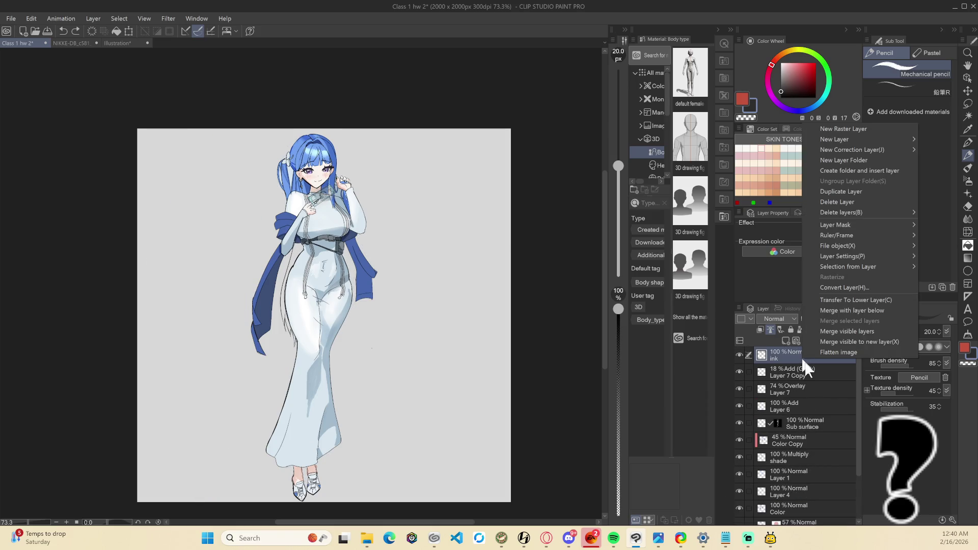
pyautogui.click(872, 341)
pyautogui.moveTo(739, 372); pyautogui.dragTo(741, 509)
pyautogui.click(739, 499)
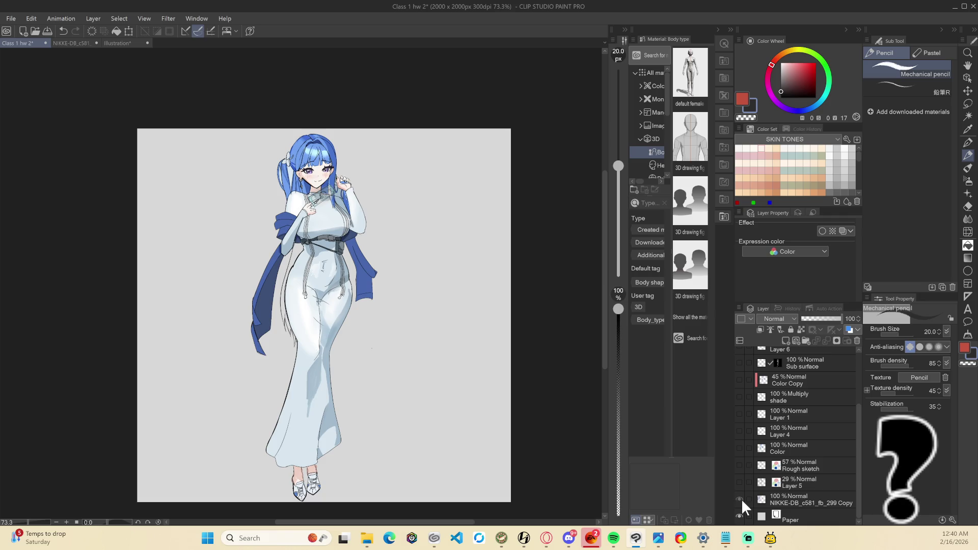
pyautogui.scroll(-1, 456, 364)
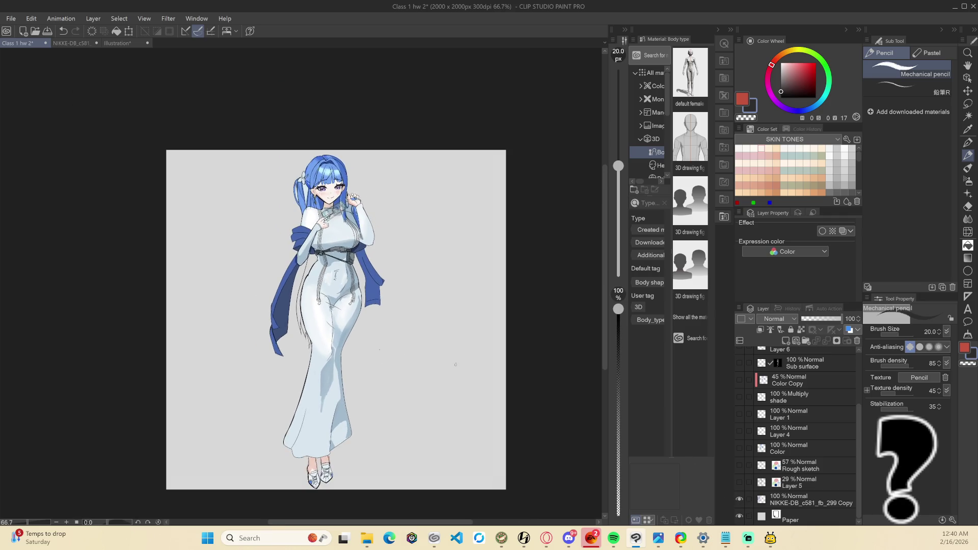
pyautogui.scroll(1, 455, 364)
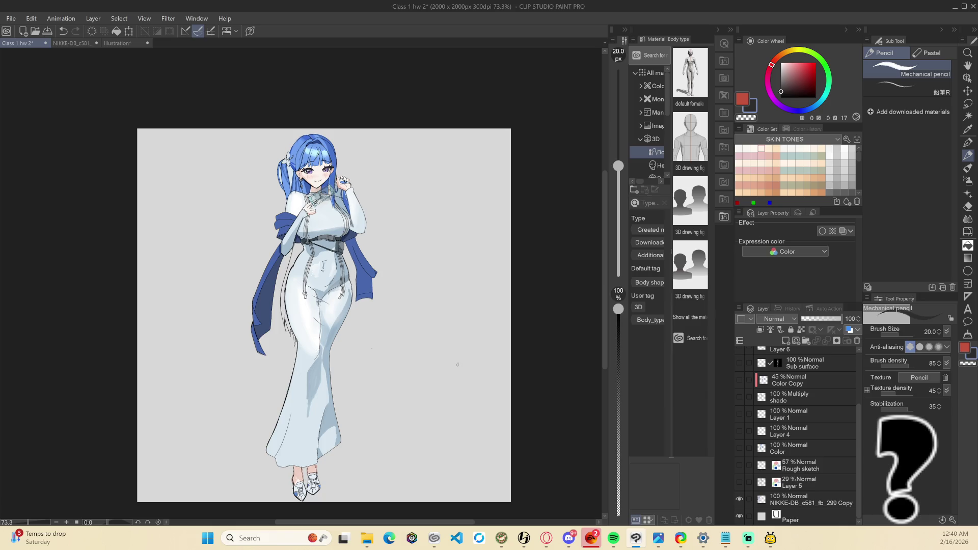
pyautogui.scroll(-5, 455, 364)
pyautogui.scroll(-3, 457, 352)
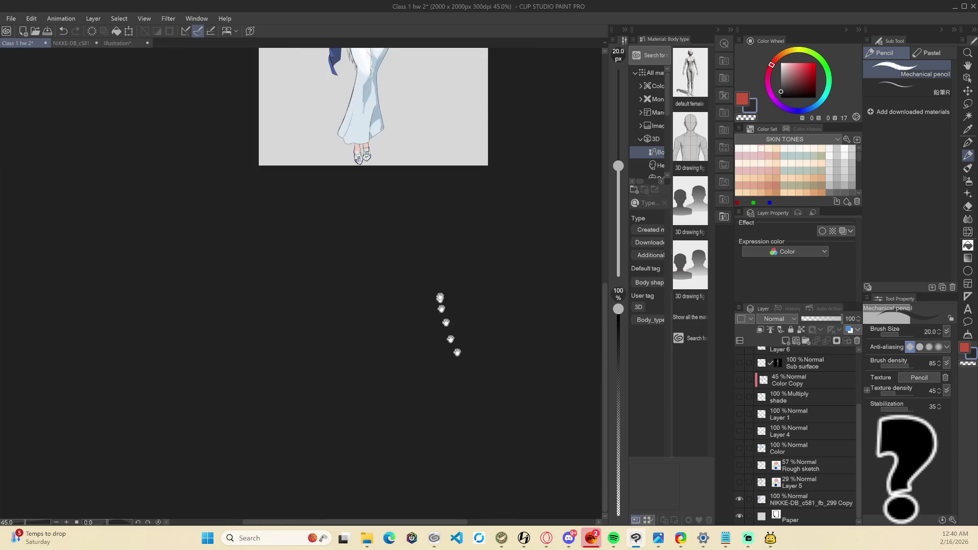
pyautogui.moveTo(456, 352); pyautogui.dragTo(464, 534)
pyautogui.scroll(2, 488, 333)
pyautogui.scroll(3, 779, 392)
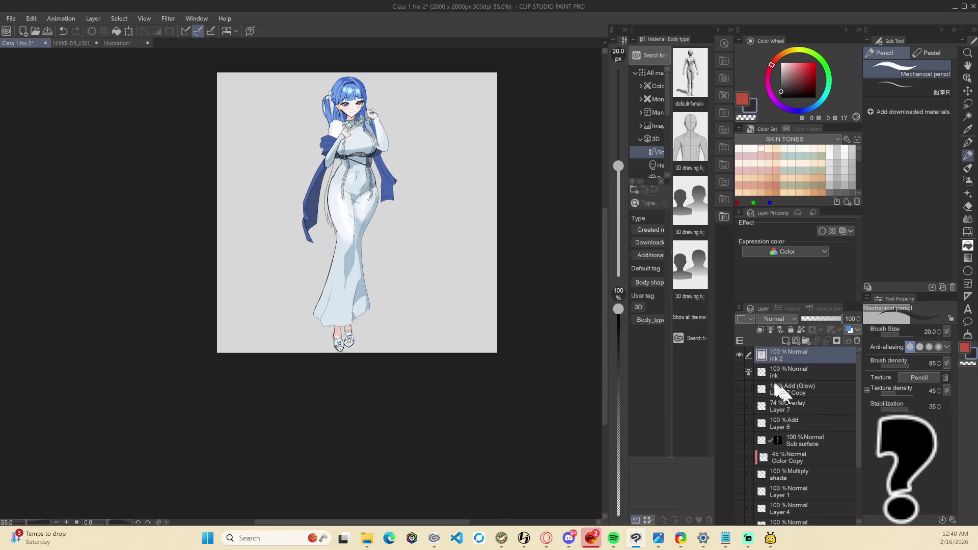
# Hide the ink 2 layer and undo twice to restore the pose line sketch
pyautogui.click(739, 355)
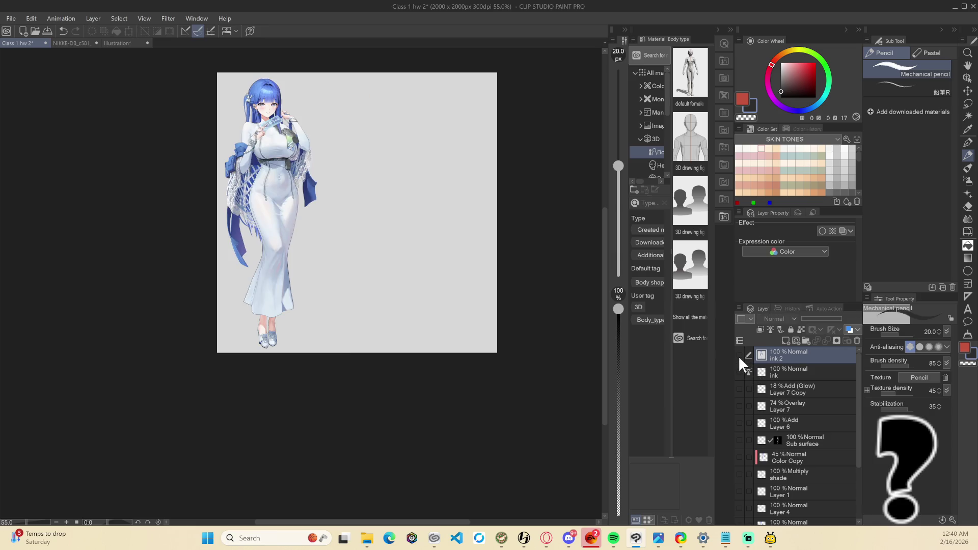
pyautogui.hotkey('ctrl', 'z')
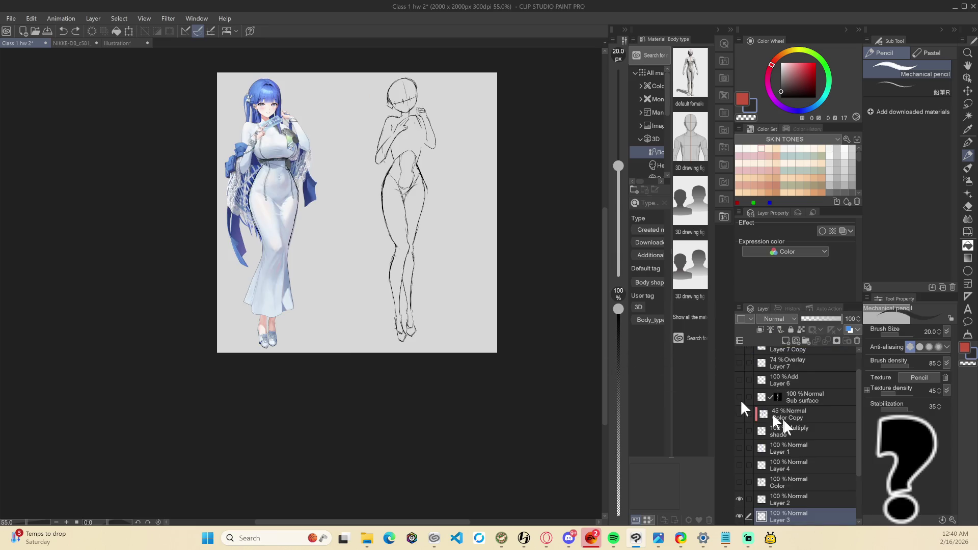
pyautogui.hotkey('ctrl', 'z')
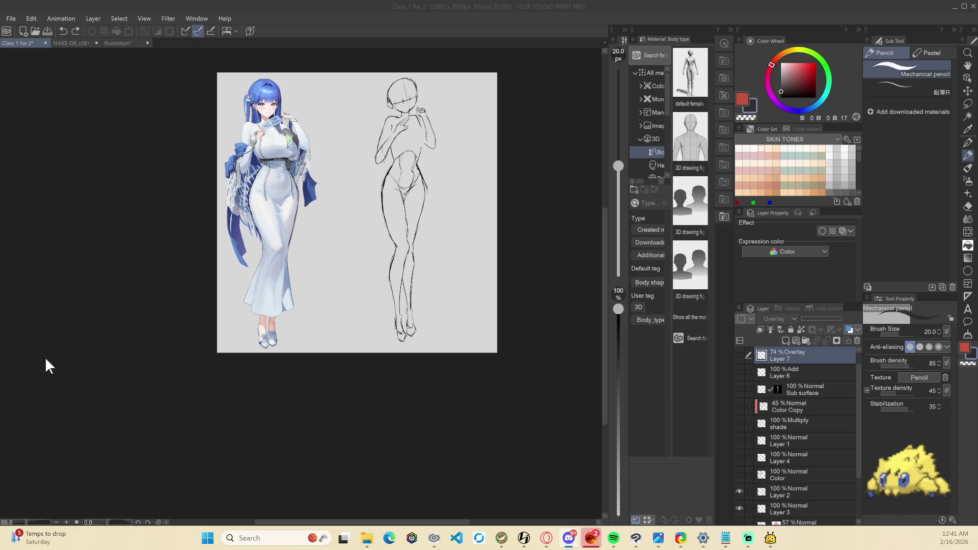
pyautogui.scroll(3, 356, 148)
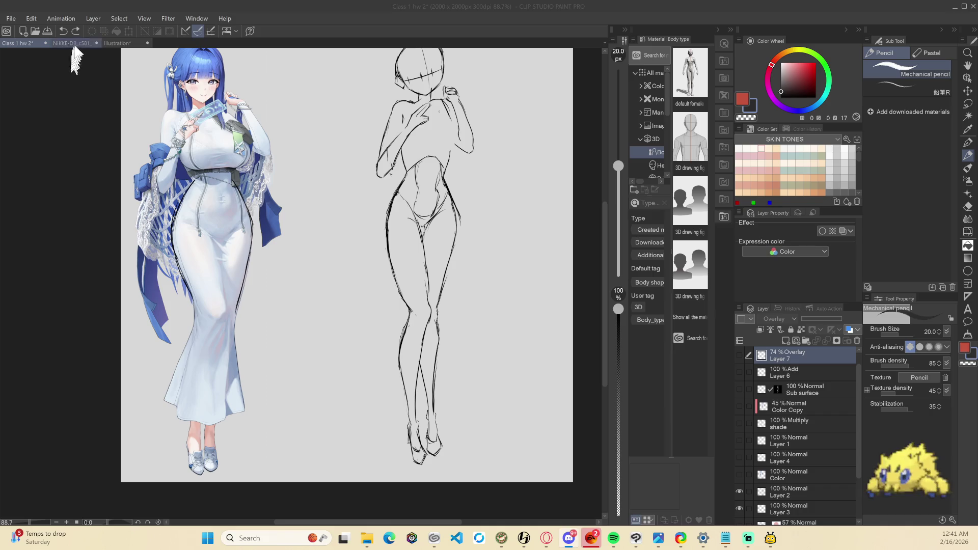
# Reveal the ink and colour layers, select Color Copy, and eyedrop the hair's blue
pyautogui.moveTo(738, 355); pyautogui.dragTo(746, 481)
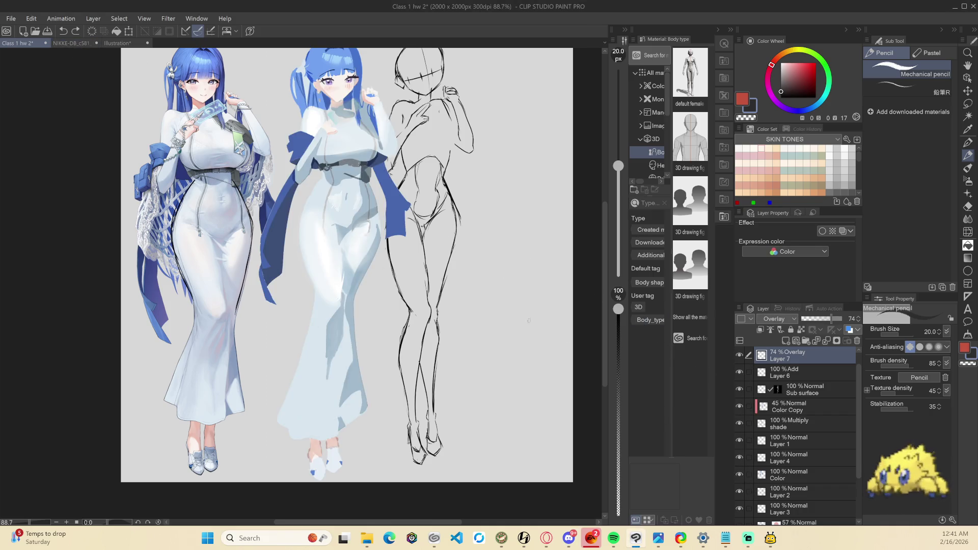
pyautogui.scroll(1, 742, 458)
pyautogui.click(739, 355)
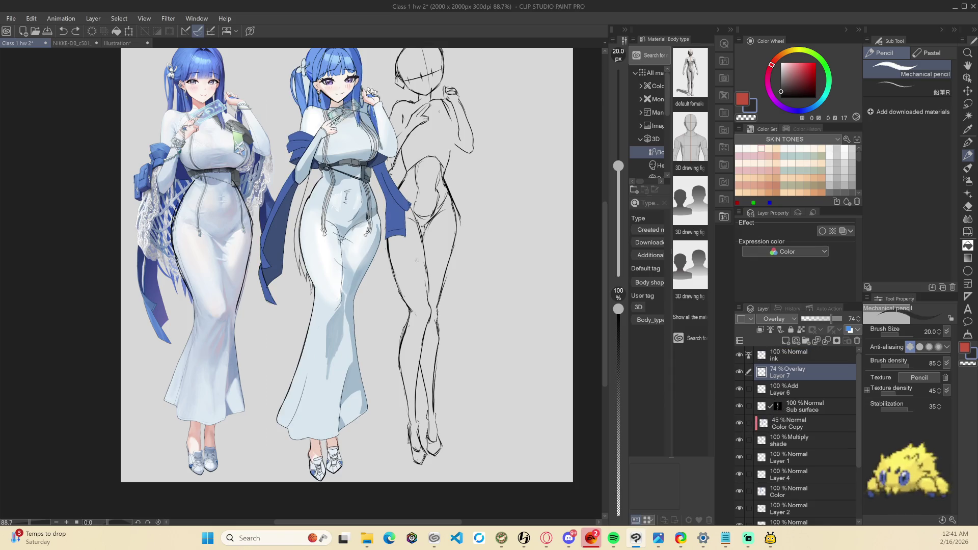
pyautogui.scroll(2, 476, 382)
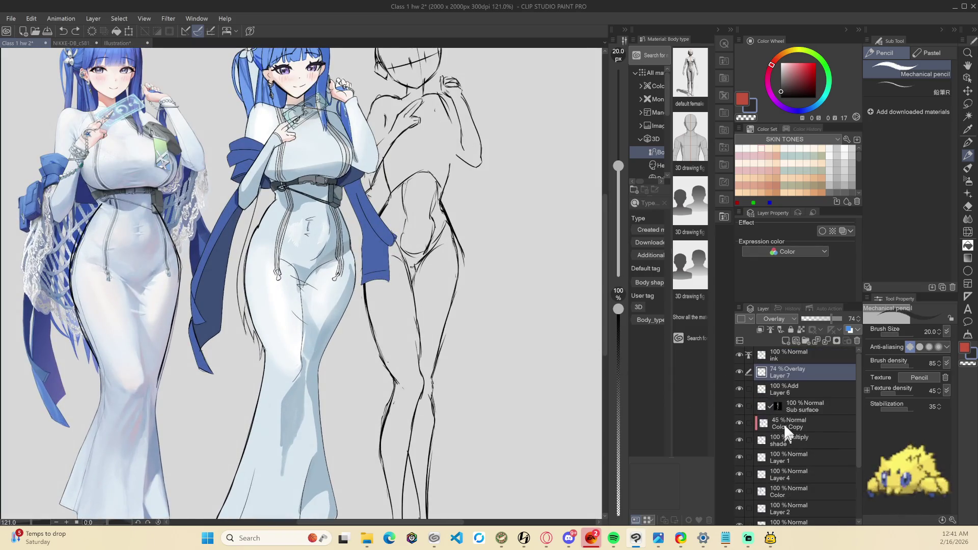
pyautogui.click(789, 424)
pyautogui.scroll(3, 331, 255)
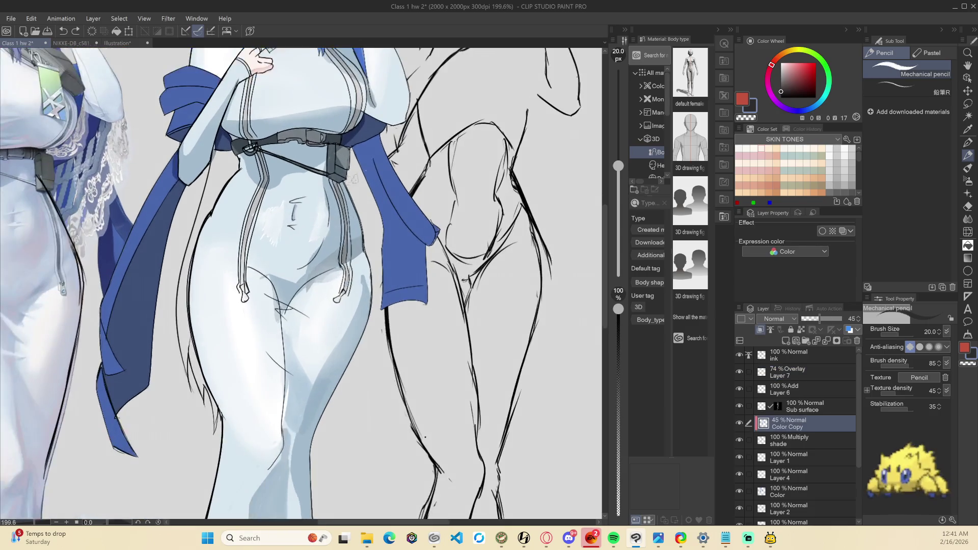
pyautogui.scroll(5, 372, 401)
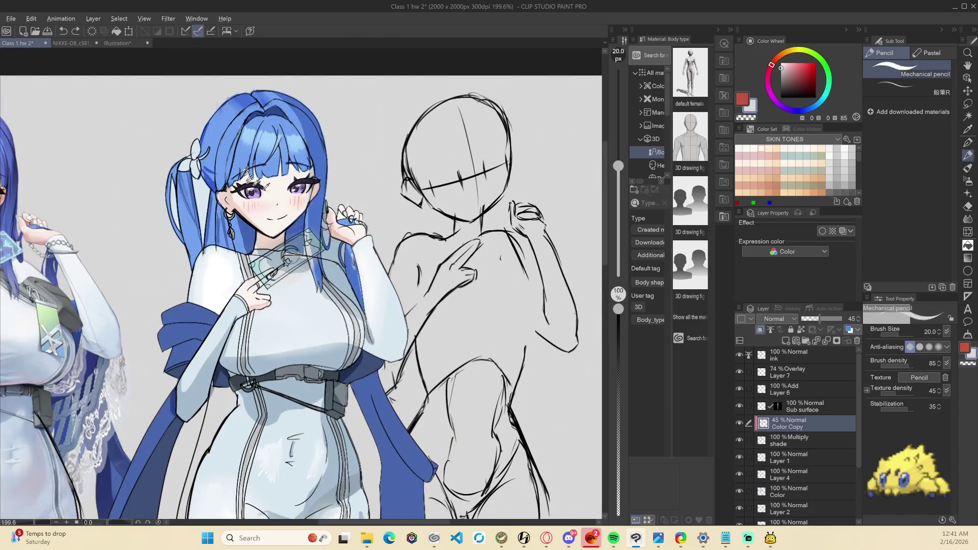
pyautogui.keyDown('alt'); pyautogui.click(232, 157); pyautogui.keyUp('alt')
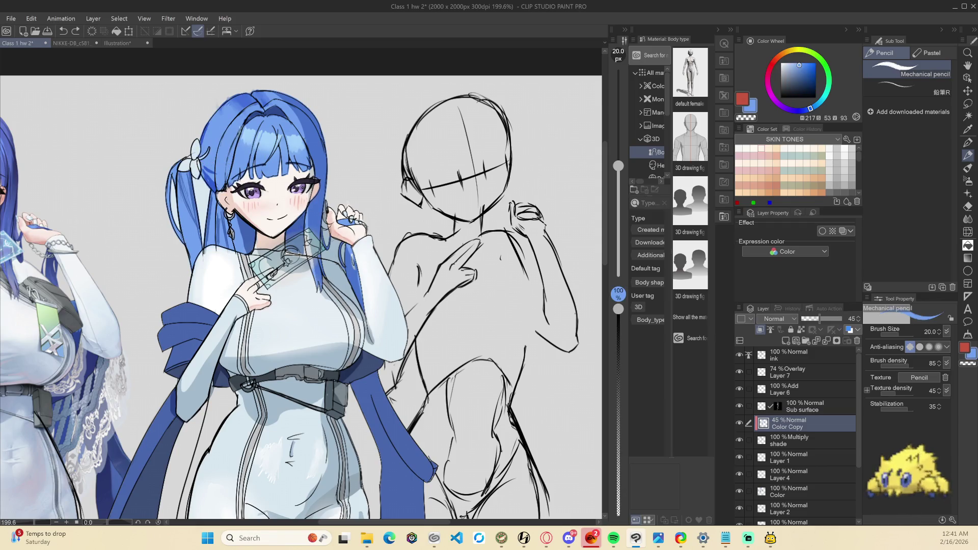
pyautogui.press('g')
pyautogui.press('g')
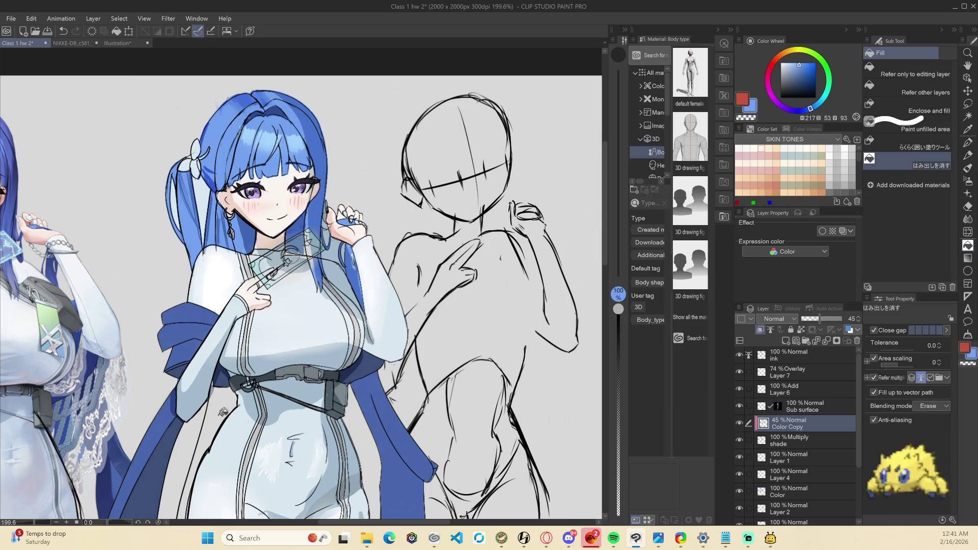
# With Refer other layers on, fill the waist gap blue on the Color layer, then sample a darker blue
pyautogui.click(917, 89)
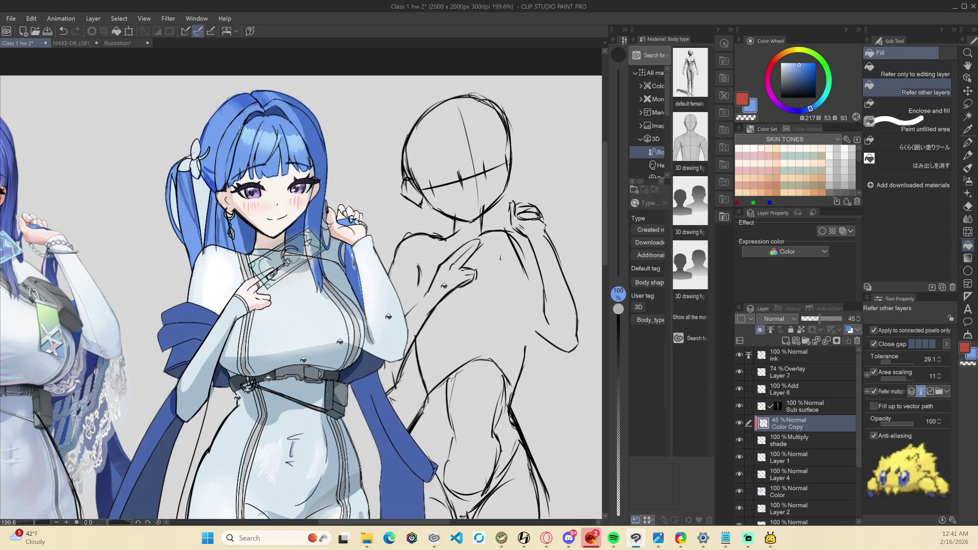
pyautogui.moveTo(504, 431); pyautogui.dragTo(459, 323)
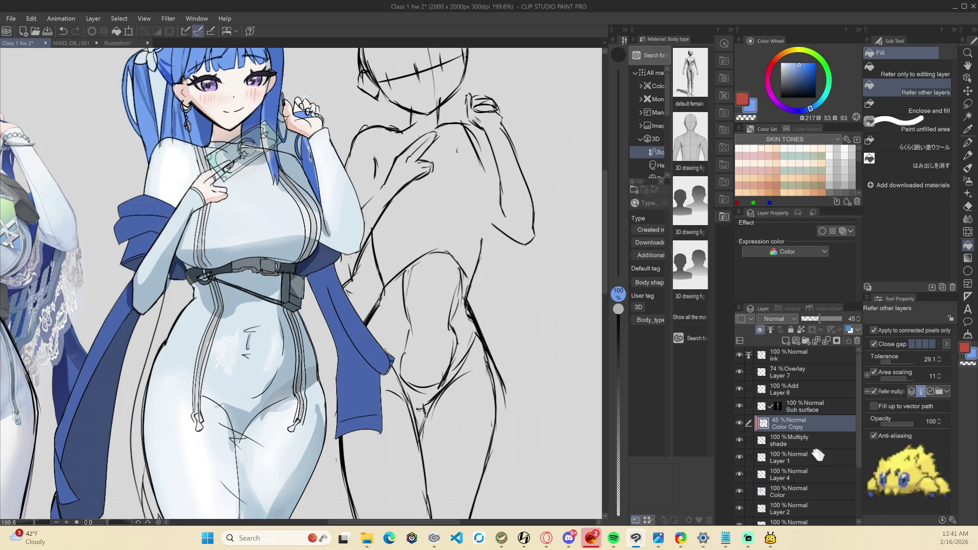
pyautogui.scroll(-2, 819, 455)
pyautogui.click(794, 457)
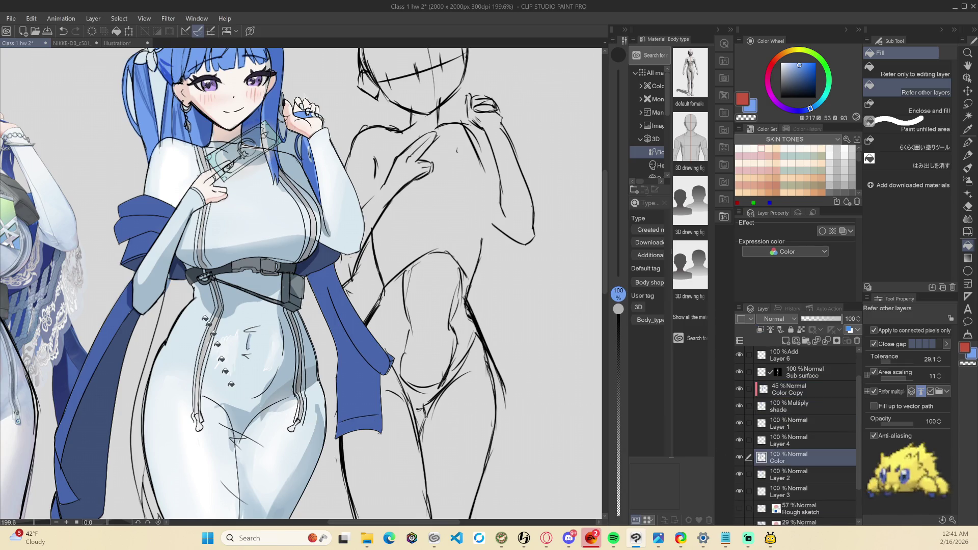
pyautogui.click(186, 294)
pyautogui.scroll(-3, 141, 406)
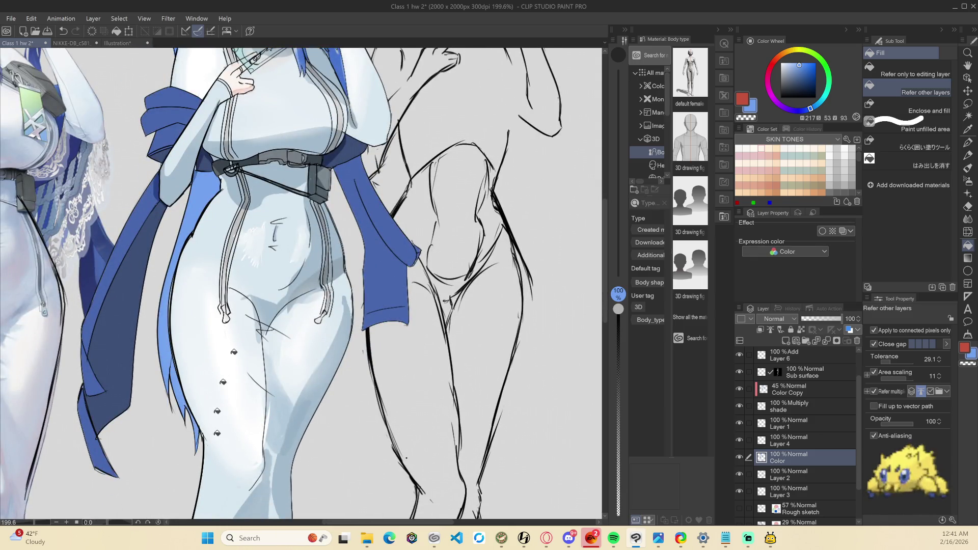
pyautogui.scroll(-4, 252, 316)
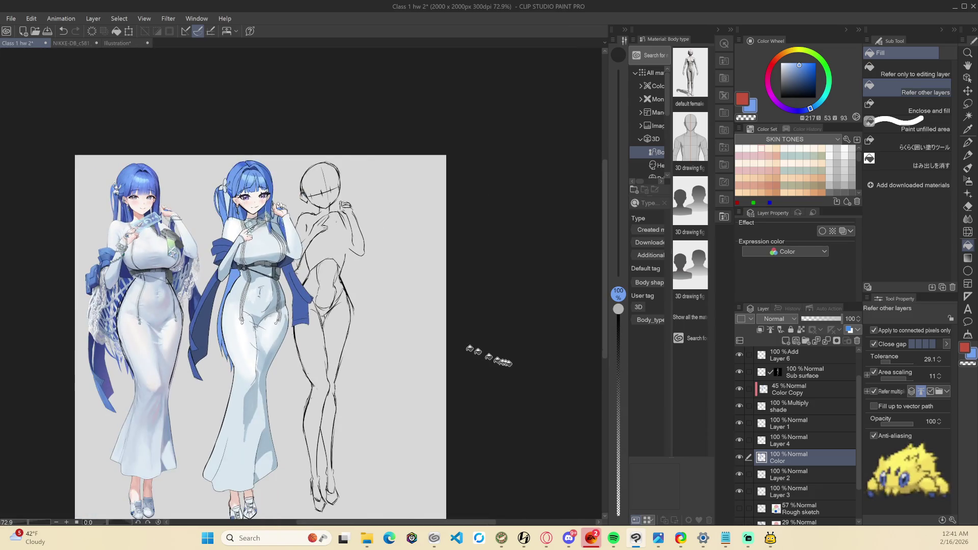
pyautogui.scroll(3, 506, 362)
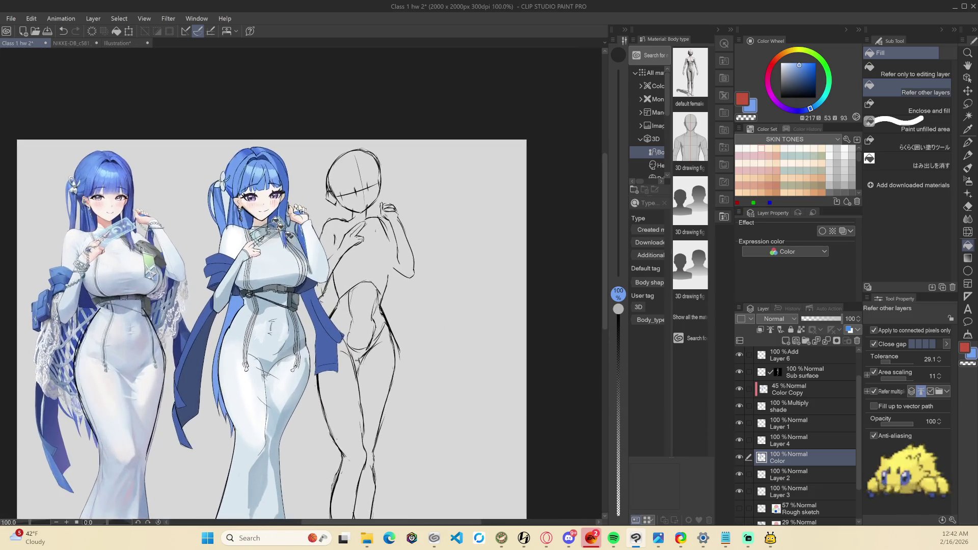
pyautogui.keyDown('alt'); pyautogui.click(287, 201); pyautogui.keyUp('alt')
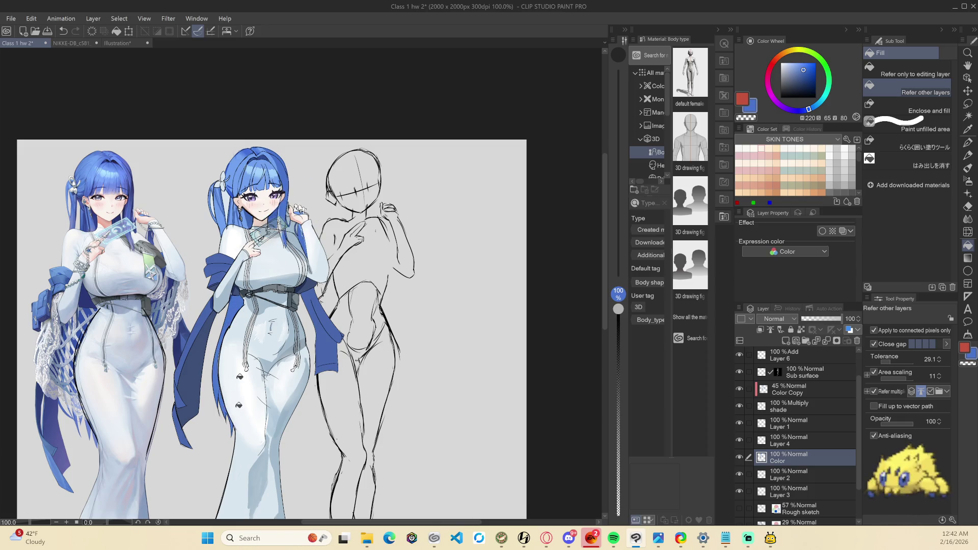
pyautogui.scroll(-4, 375, 403)
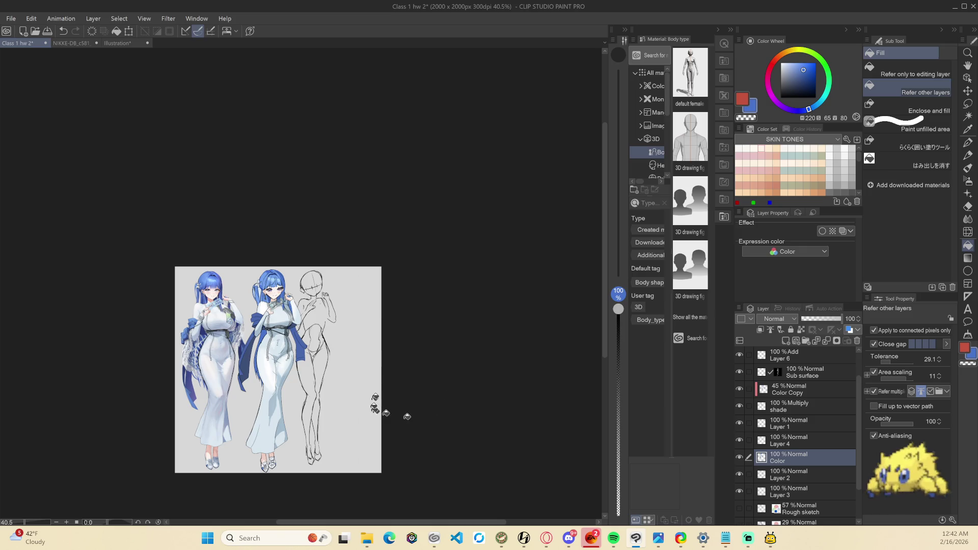
pyautogui.scroll(2, 375, 403)
pyautogui.scroll(-2, 830, 468)
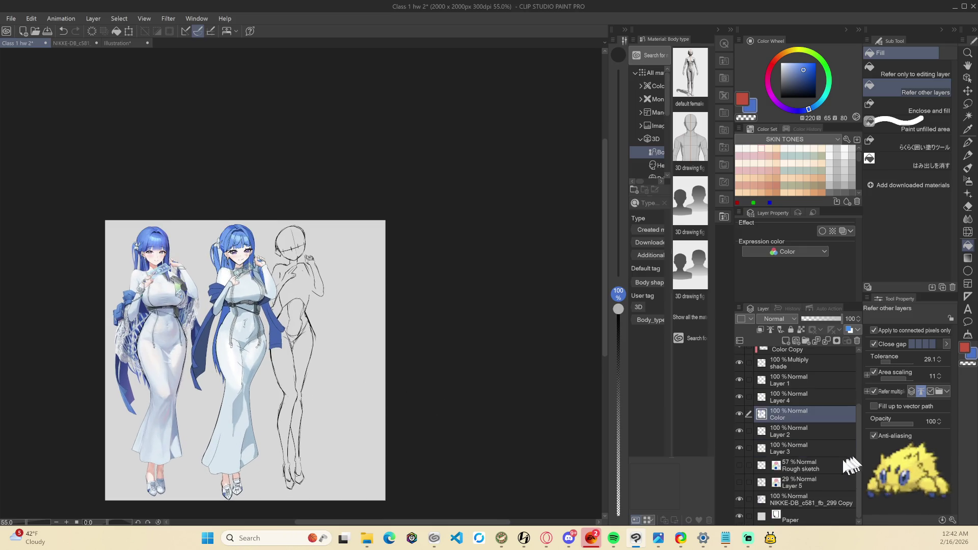
# Delete the sketch layers Layer 2 and Layer 3
pyautogui.click(785, 433)
pyautogui.click(739, 431)
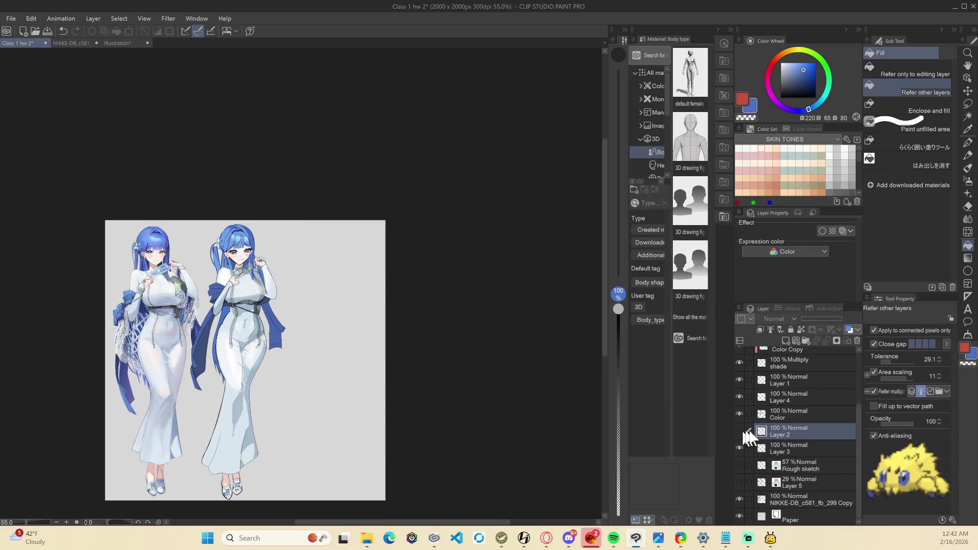
pyautogui.click(857, 341)
pyautogui.click(495, 199)
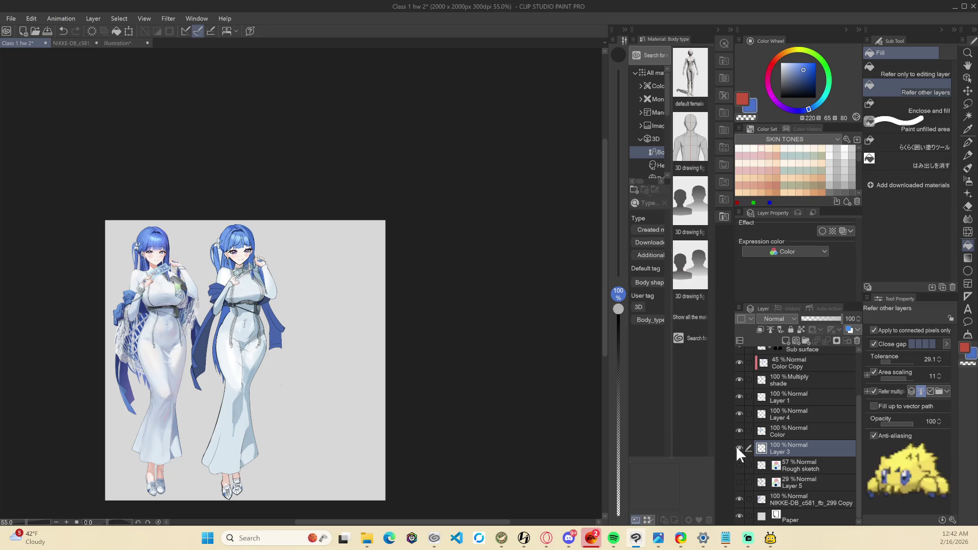
pyautogui.click(857, 341)
pyautogui.click(495, 198)
# Hide the reference figure and the shading layers Layer 7 through Layer 4
pyautogui.scroll(2, 807, 482)
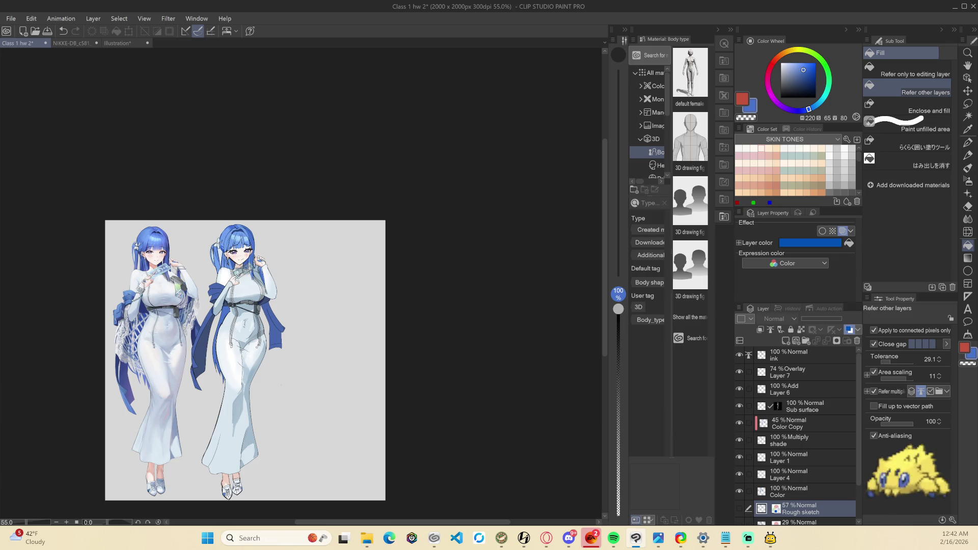
pyautogui.scroll(-3, 781, 419)
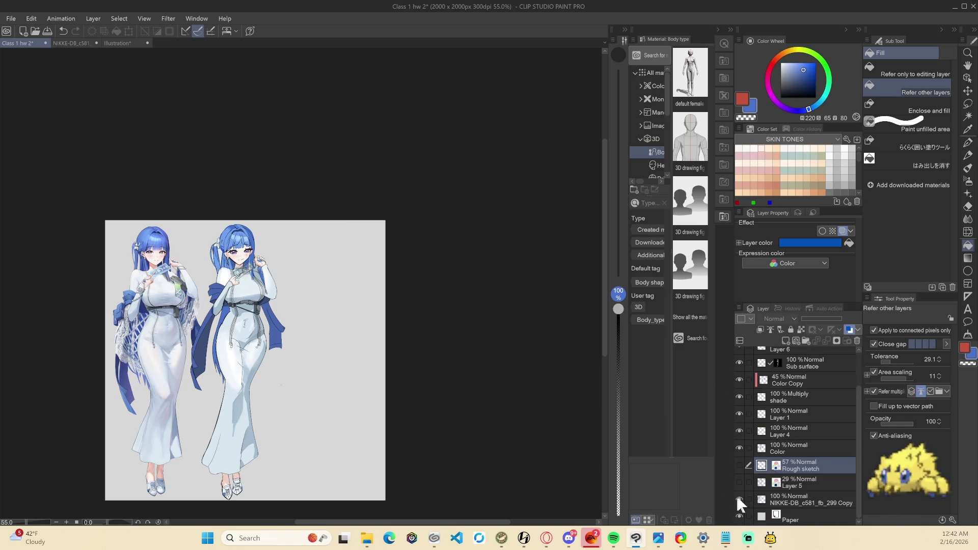
pyautogui.click(738, 498)
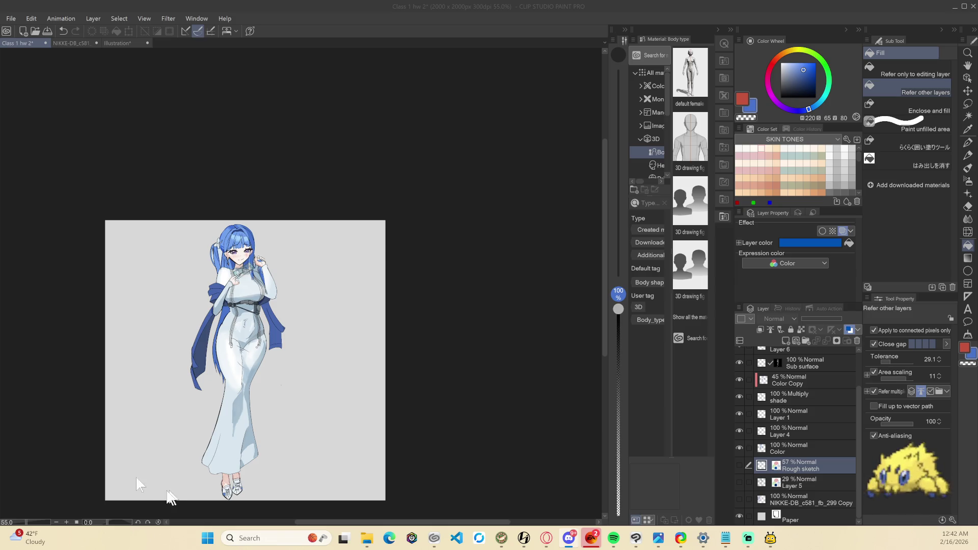
pyautogui.scroll(3, 753, 448)
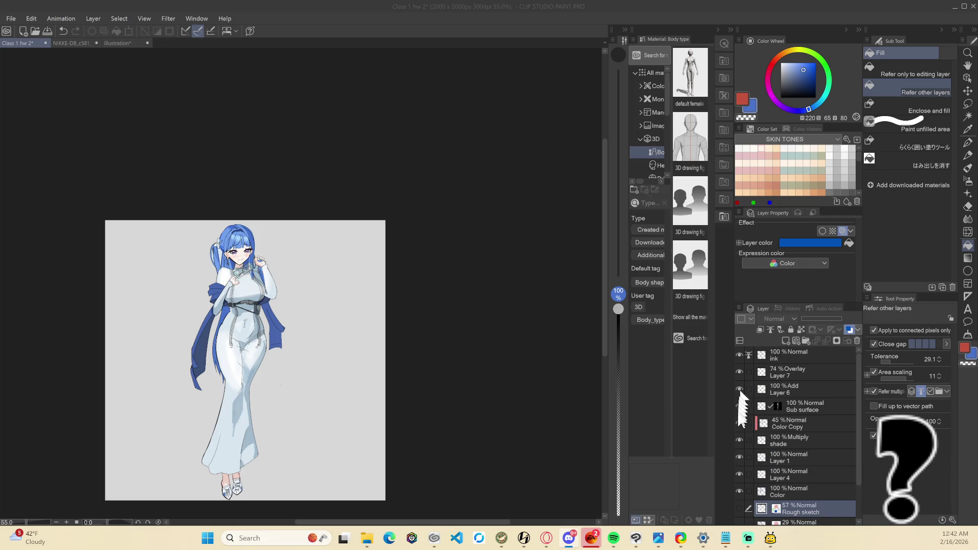
pyautogui.click(739, 423)
pyautogui.click(739, 423)
pyautogui.click(740, 423)
pyautogui.click(740, 423)
pyautogui.click(740, 423)
pyautogui.click(740, 423)
pyautogui.moveTo(739, 372); pyautogui.dragTo(739, 481)
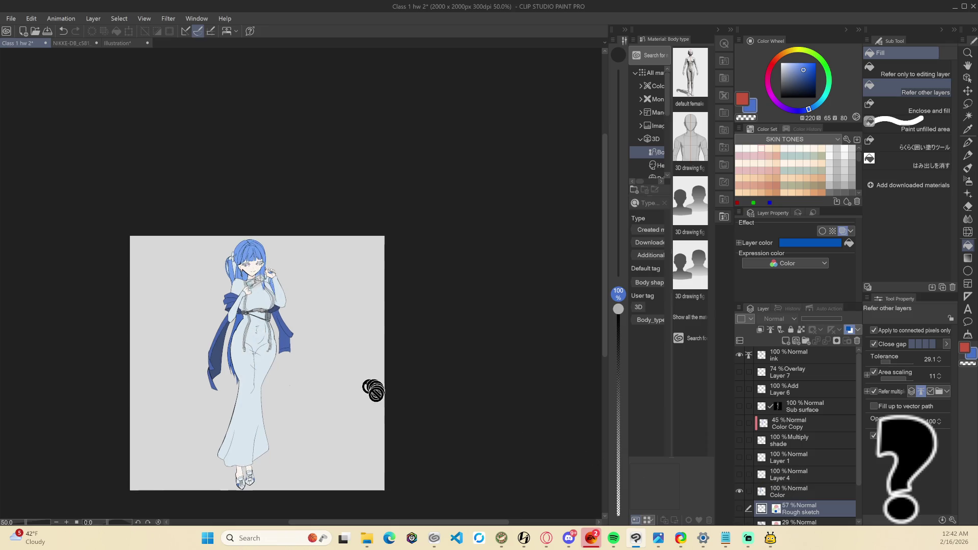
pyautogui.scroll(1, 357, 392)
pyautogui.scroll(-3, 353, 394)
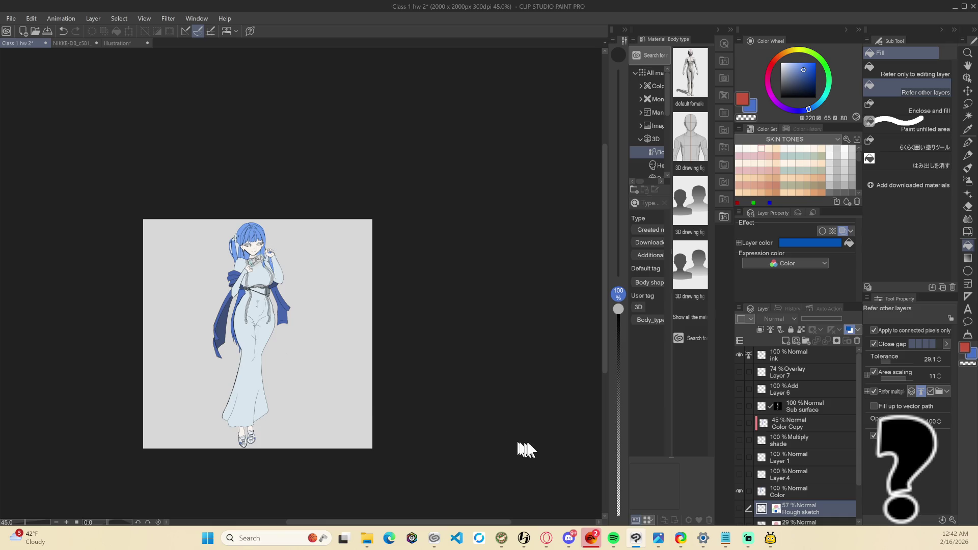
pyautogui.press('ctrl+Print')
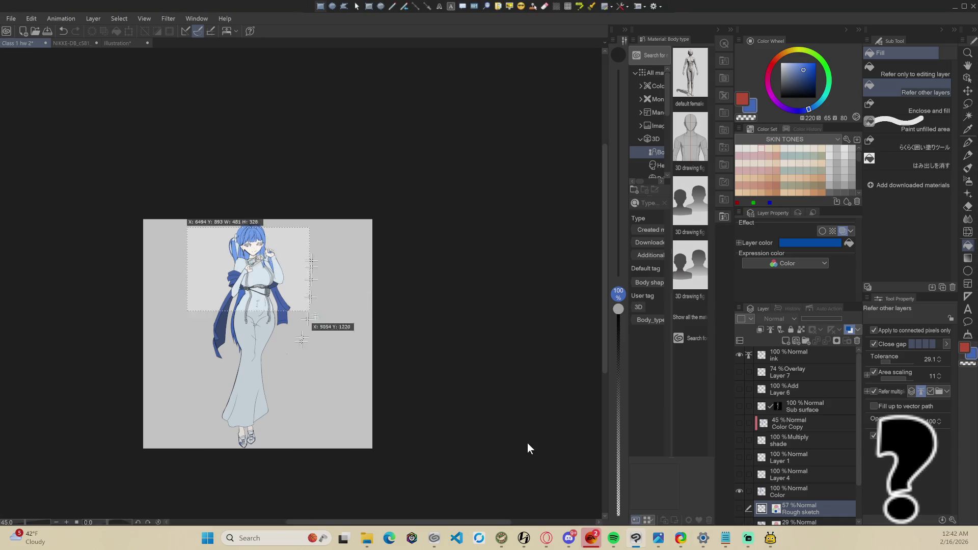
# After several redrawn attempts, select the coloured figure from head to feet, then return to the Illustration collage
pyautogui.moveTo(199, 218)
pyautogui.mouseDown()
pyautogui.moveTo(265, 221)
pyautogui.moveTo(303, 320)
pyautogui.mouseUp()
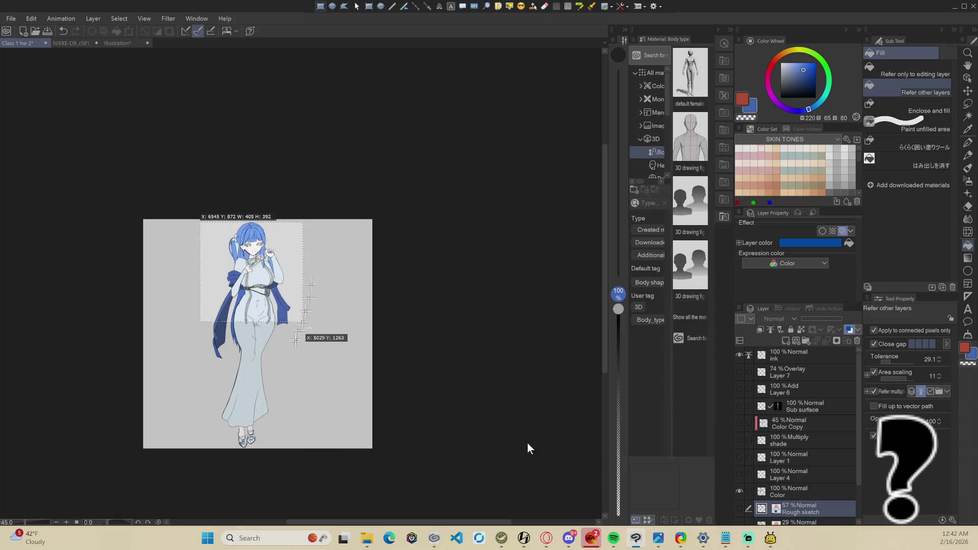
pyautogui.rightClick(294, 360)
pyautogui.moveTo(214, 220)
pyautogui.mouseDown()
pyautogui.moveTo(300, 349)
pyautogui.moveTo(298, 418)
pyautogui.mouseUp()
pyautogui.rightClick(298, 417)
pyautogui.moveTo(206, 222)
pyautogui.mouseDown()
pyautogui.moveTo(311, 239)
pyautogui.moveTo(299, 441)
pyautogui.moveTo(311, 448)
pyautogui.mouseUp()
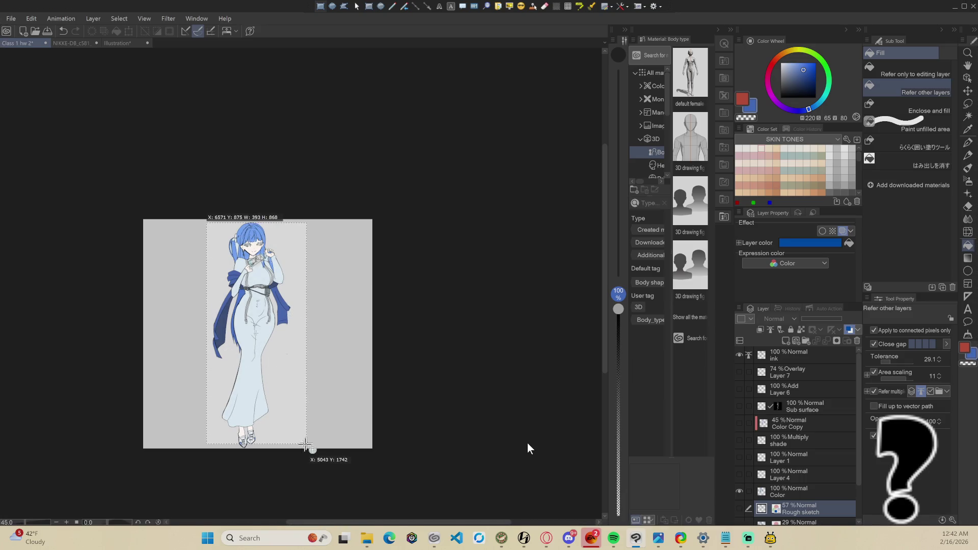
pyautogui.rightClick(311, 447)
pyautogui.moveTo(220, 220)
pyautogui.mouseDown()
pyautogui.moveTo(312, 250)
pyautogui.moveTo(294, 416)
pyautogui.mouseUp()
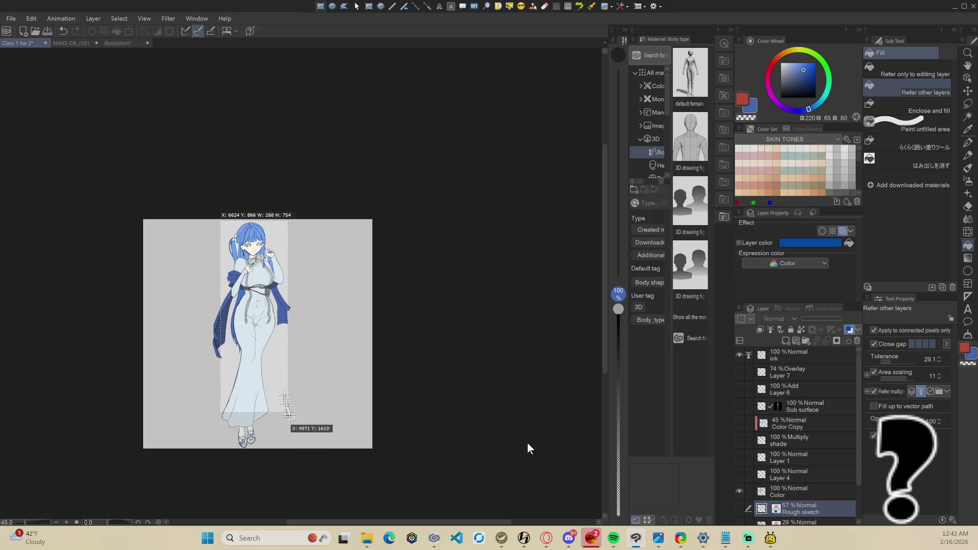
pyautogui.rightClick(294, 417)
pyautogui.moveTo(194, 220)
pyautogui.mouseDown()
pyautogui.moveTo(296, 242)
pyautogui.moveTo(312, 449)
pyautogui.mouseUp()
pyautogui.click(127, 43)
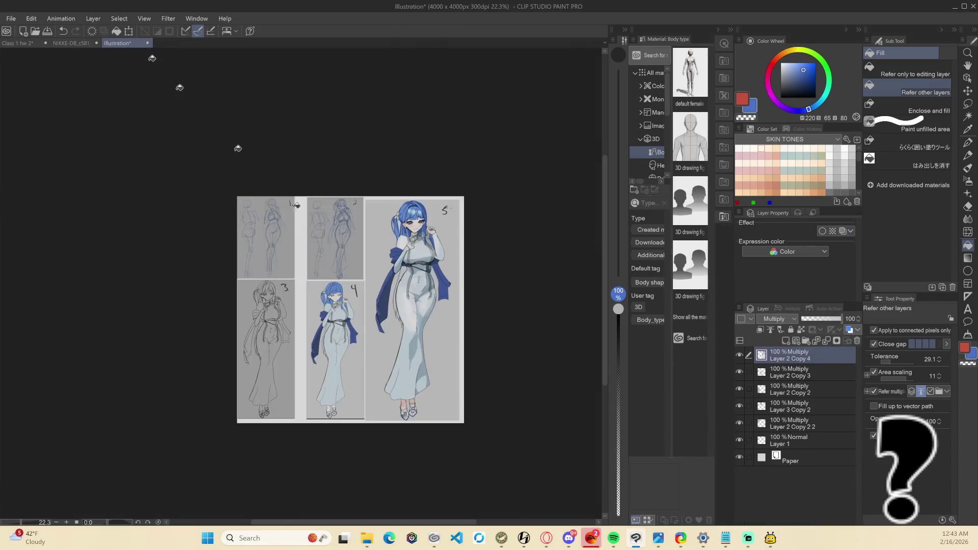
# Delete Layer 2 Copy 3, the layer holding the old panel 4 figure
pyautogui.keyDown('ctrl'); pyautogui.keyDown('shift'); pyautogui.click(338, 352); pyautogui.keyUp('shift'); pyautogui.keyUp('ctrl')
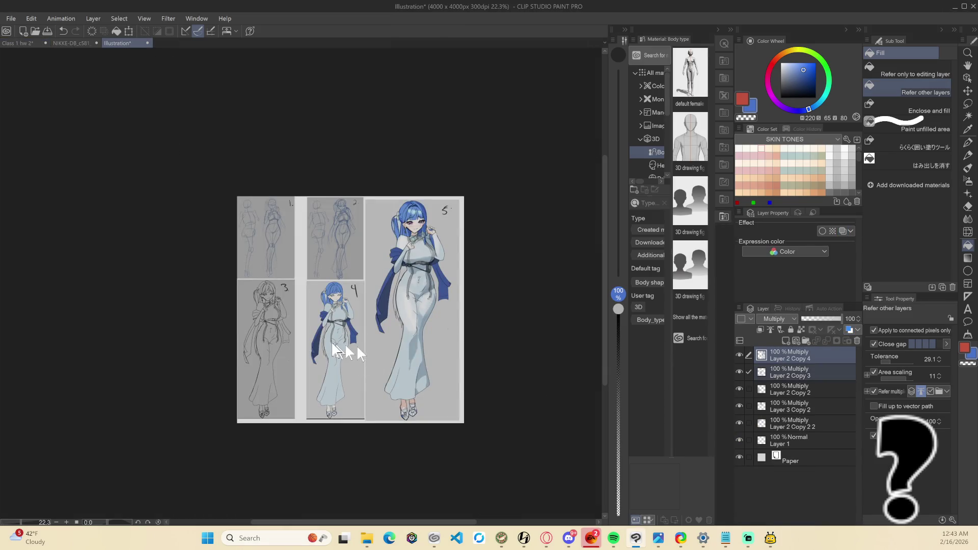
pyautogui.click(744, 373)
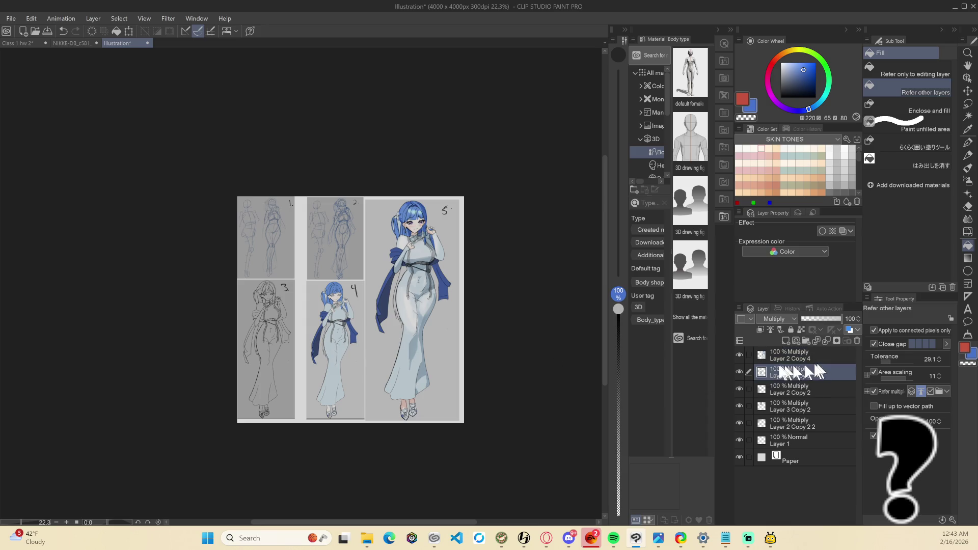
pyautogui.click(739, 372)
pyautogui.click(739, 371)
pyautogui.click(856, 344)
pyautogui.click(496, 201)
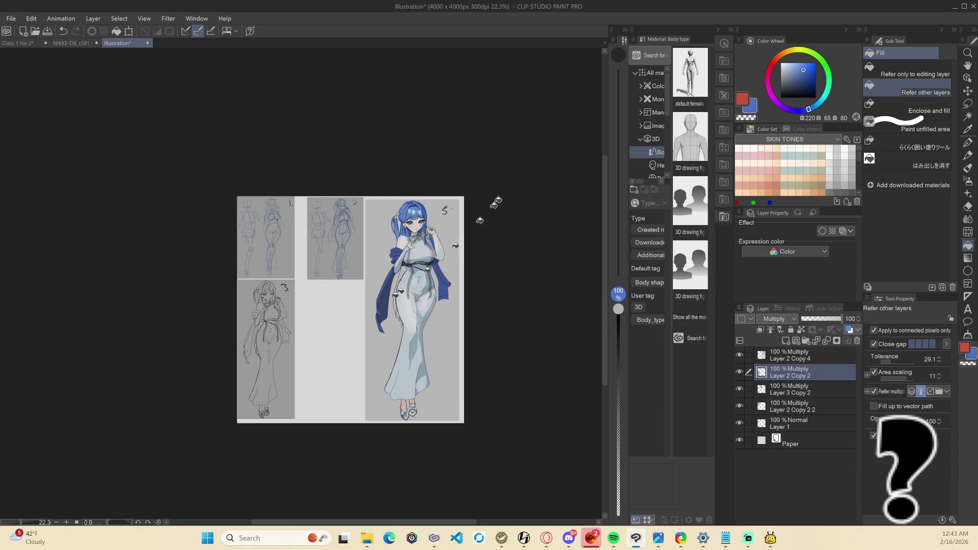
# Paste the coloured figure, then scale, move and slightly rotate it into the lower-middle slot
pyautogui.hotkey('ctrl', 't')
pyautogui.moveTo(282, 248); pyautogui.dragTo(340, 362)
pyautogui.moveTo(279, 277)
pyautogui.mouseDown()
pyautogui.moveTo(300, 324)
pyautogui.moveTo(326, 340)
pyautogui.mouseUp()
pyautogui.moveTo(370, 275); pyautogui.dragTo(363, 285)
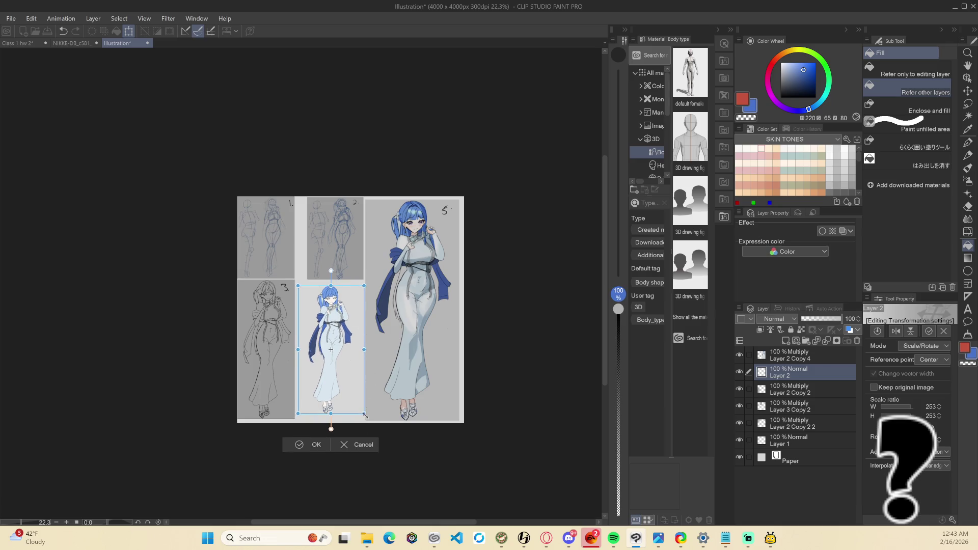
pyautogui.moveTo(368, 408)
pyautogui.mouseDown()
pyautogui.moveTo(370, 422)
pyautogui.moveTo(356, 393)
pyautogui.mouseUp()
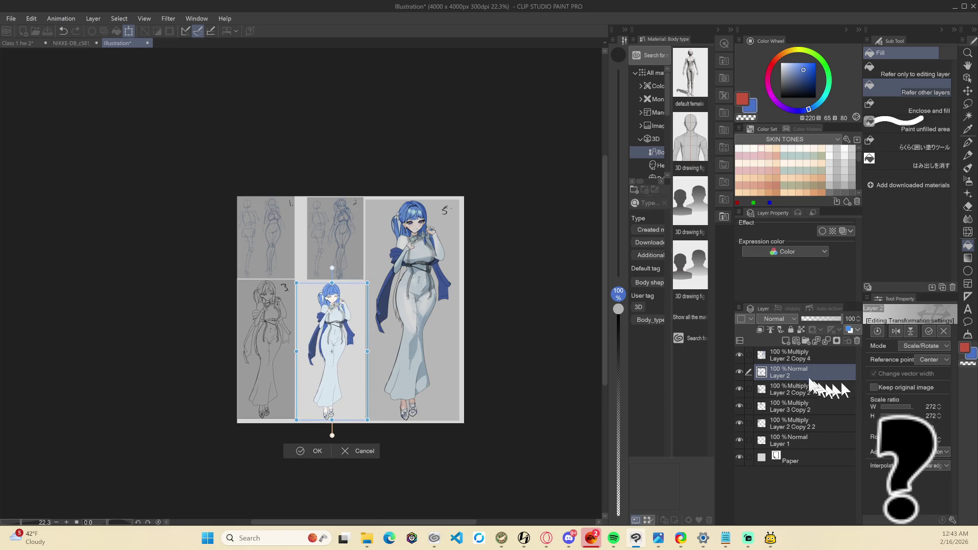
pyautogui.press('Return')
# Duplicate the new figure layer and convert the figure layers to Multiply blending
pyautogui.hotkey('ctrl', 'j')
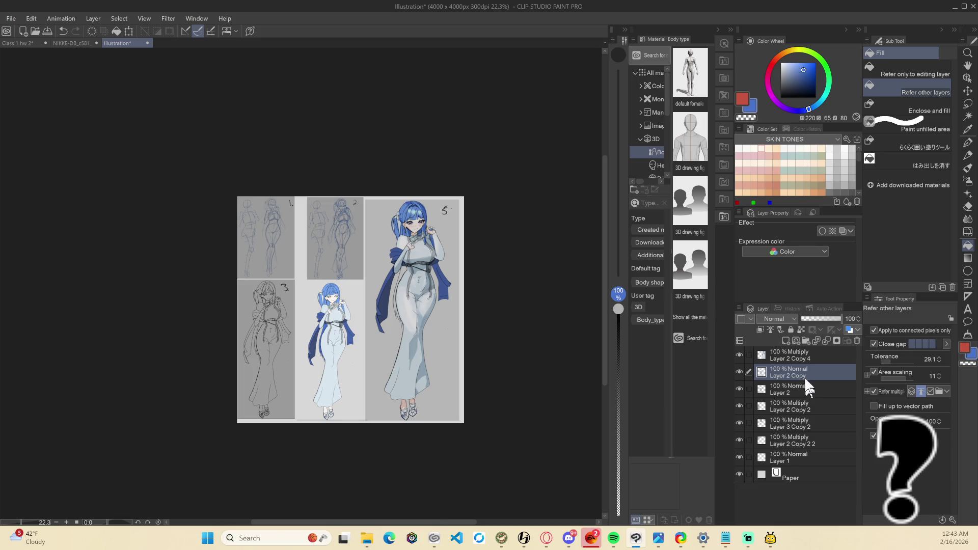
pyautogui.keyDown('ctrl'); pyautogui.click(803, 389); pyautogui.keyUp('ctrl')
pyautogui.rightClick(803, 388)
pyautogui.click(845, 305)
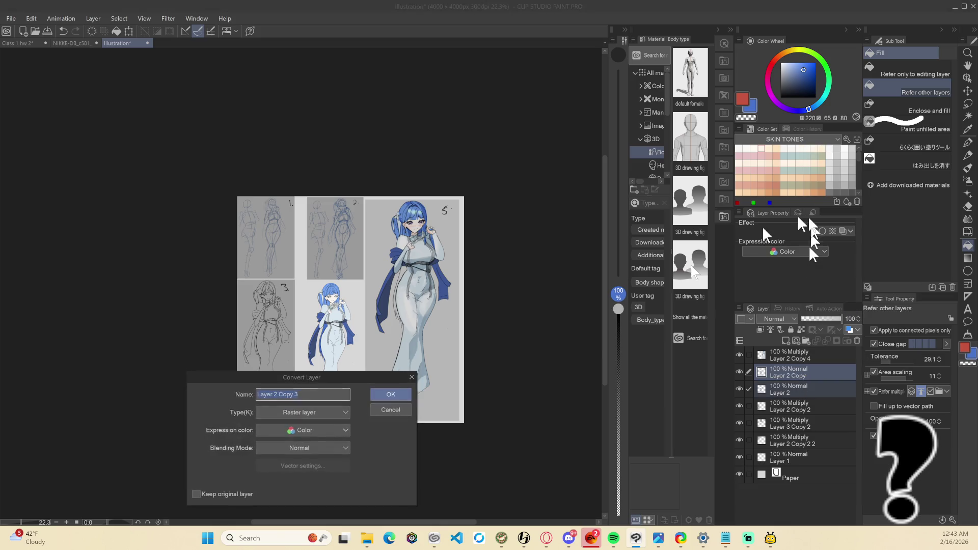
pyautogui.click(326, 448)
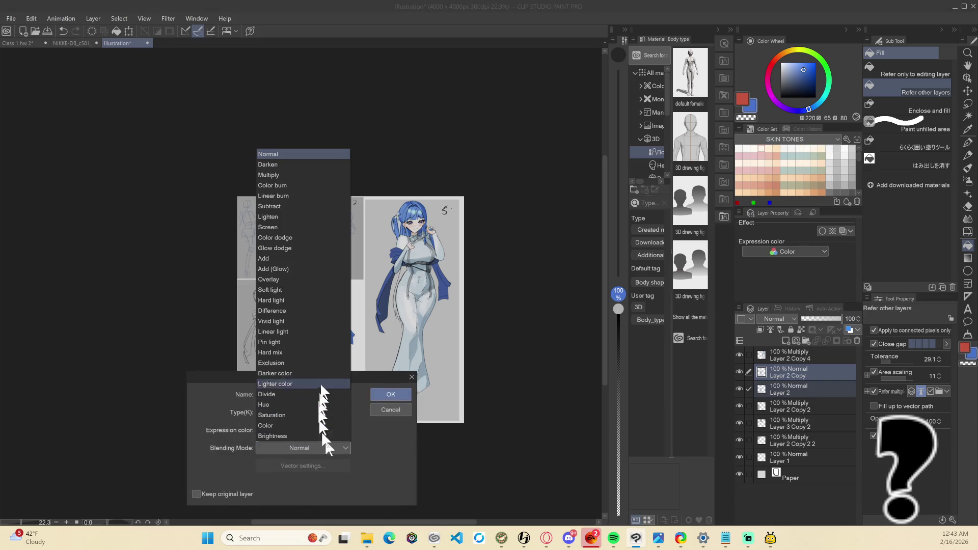
pyautogui.click(291, 176)
pyautogui.click(390, 396)
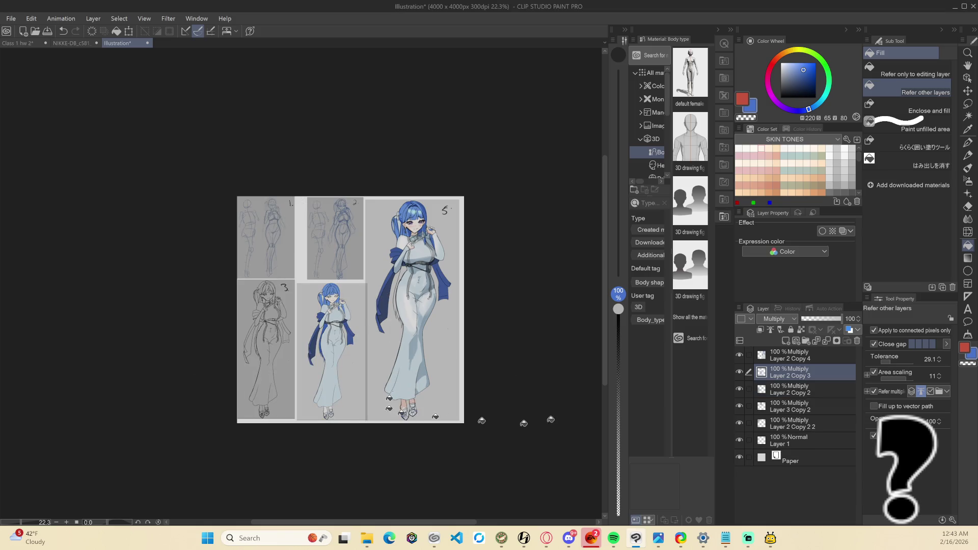
pyautogui.hotkey('ctrl', 't')
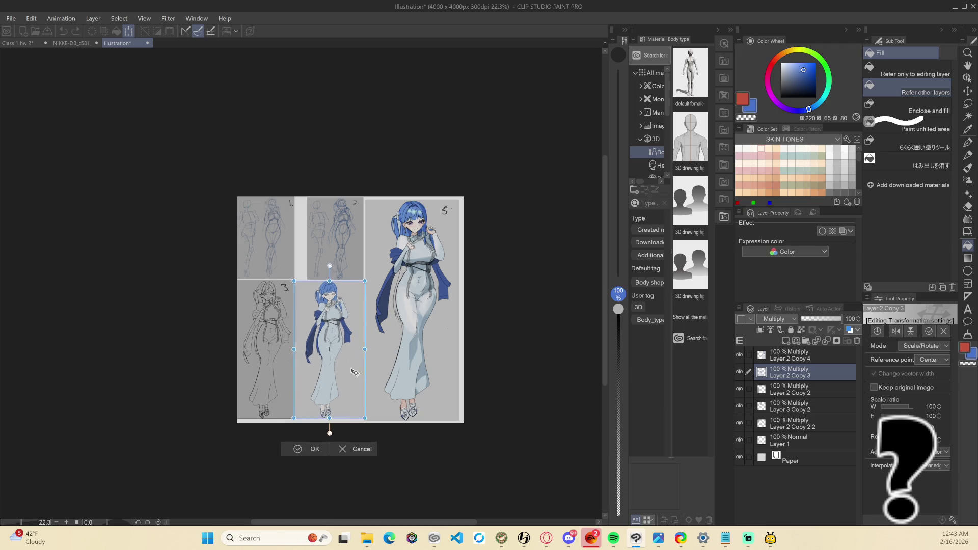
pyautogui.press('Return')
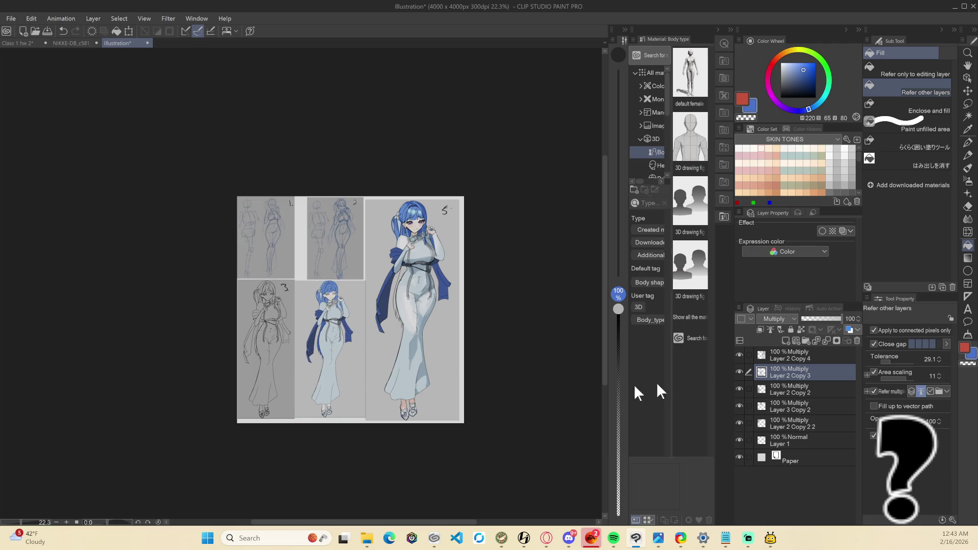
pyautogui.scroll(2, 352, 301)
# Set the pen to black for panel 4's number, then export the collage as JPEG over 'Art process' at quality 100
pyautogui.press('p')
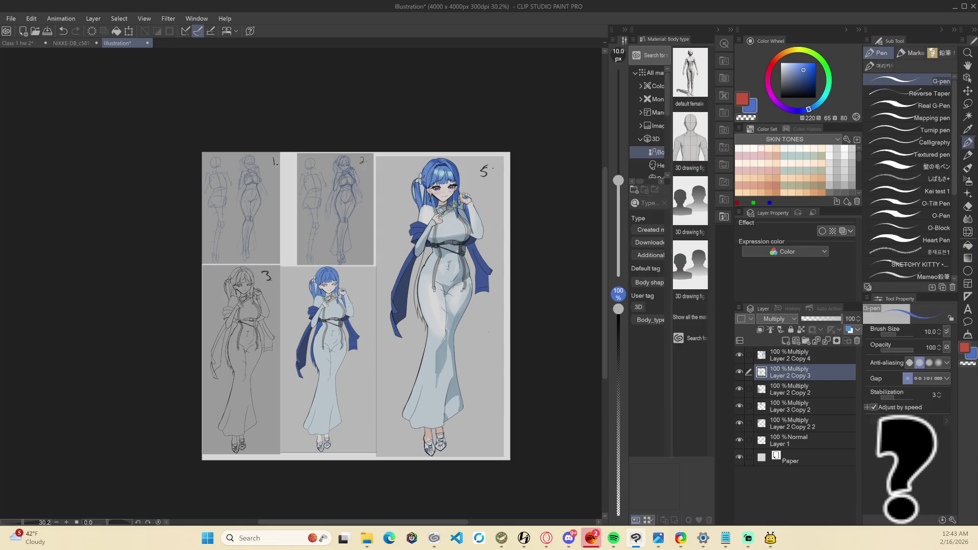
pyautogui.moveTo(804, 84); pyautogui.dragTo(729, 140)
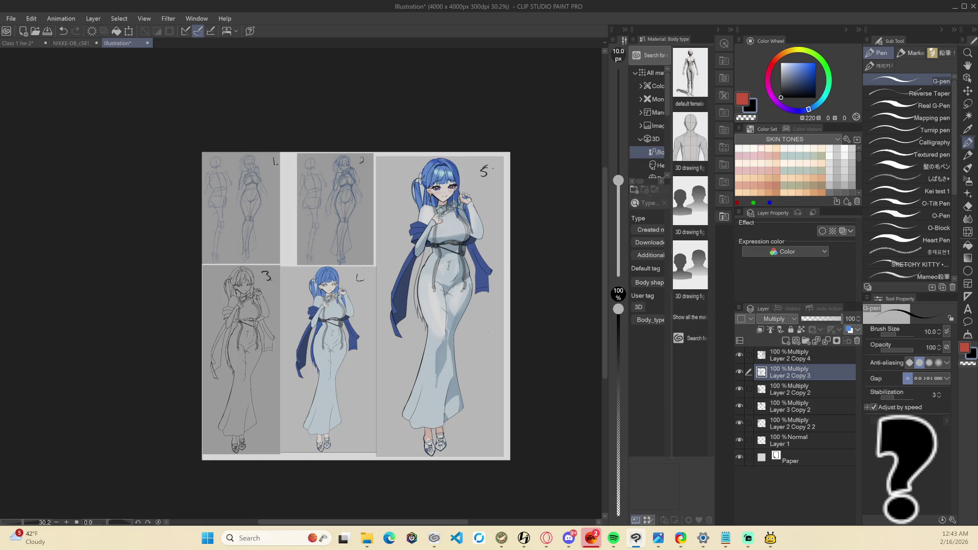
pyautogui.click(10, 18)
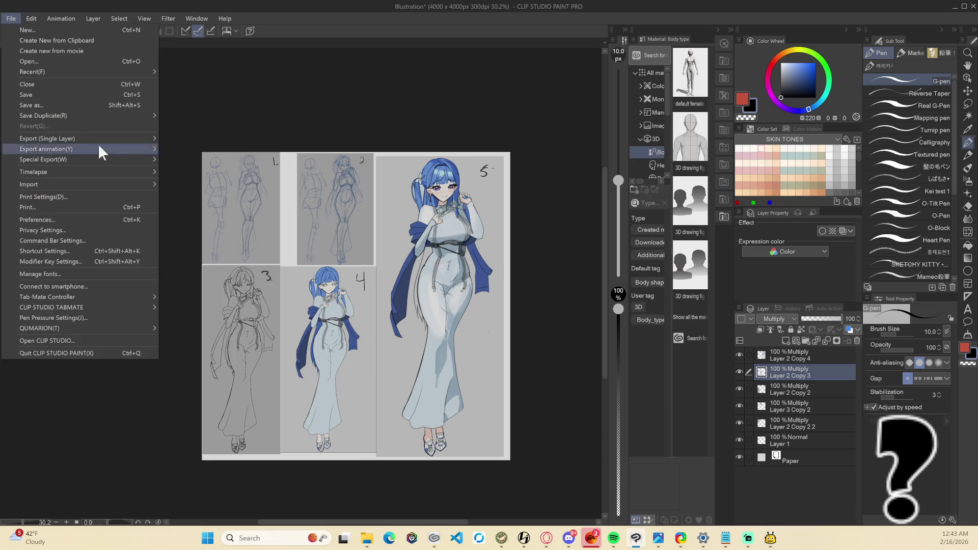
pyautogui.moveTo(113, 138)
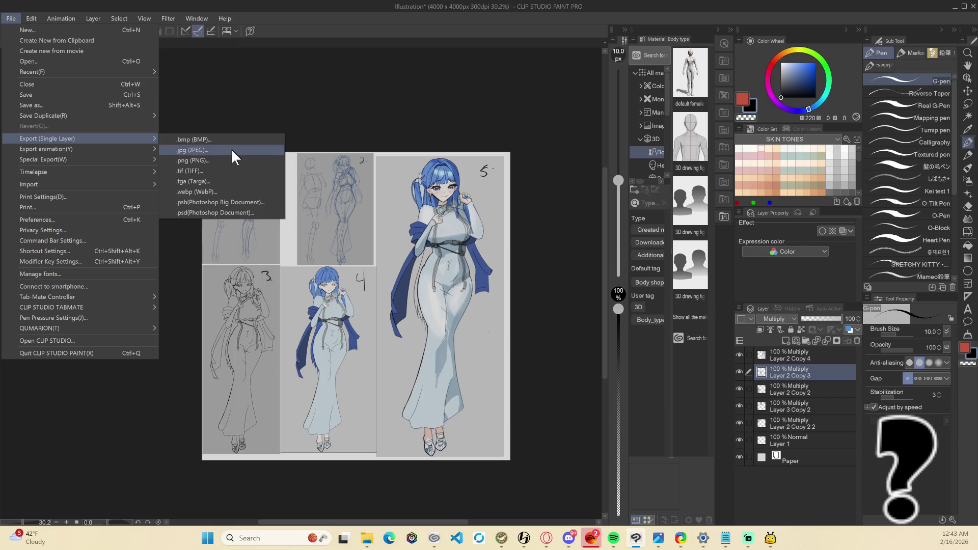
pyautogui.click(233, 150)
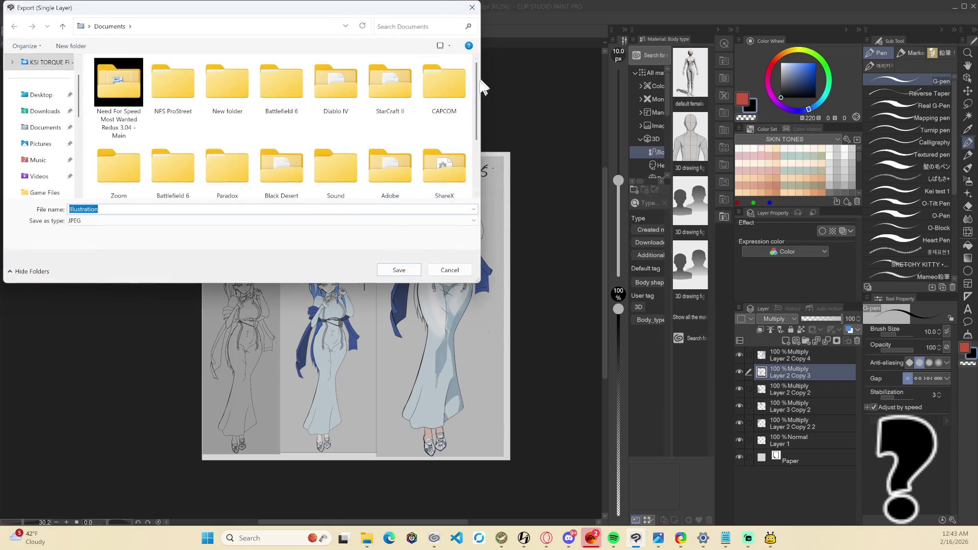
pyautogui.scroll(-2, 480, 87)
pyautogui.click(174, 168)
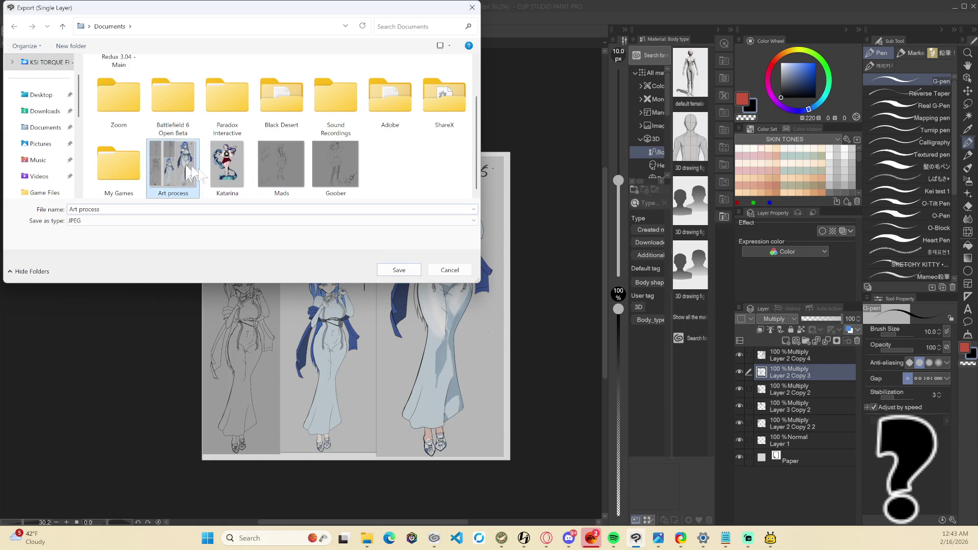
pyautogui.click(399, 269)
pyautogui.click(524, 272)
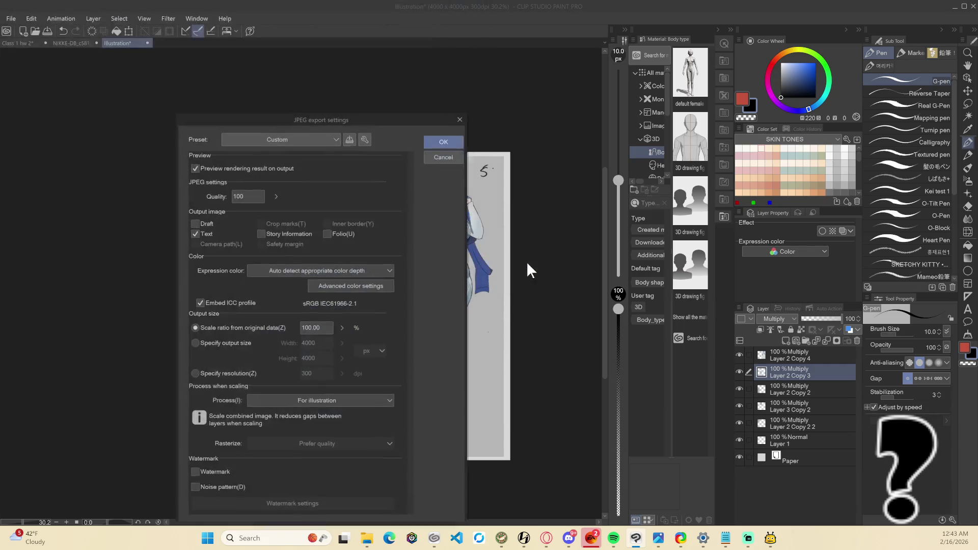
pyautogui.click(449, 143)
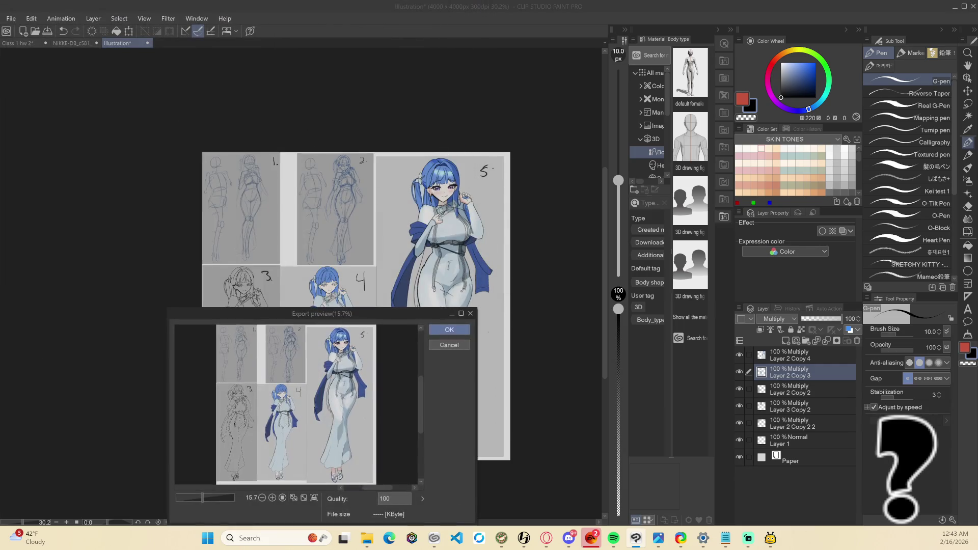